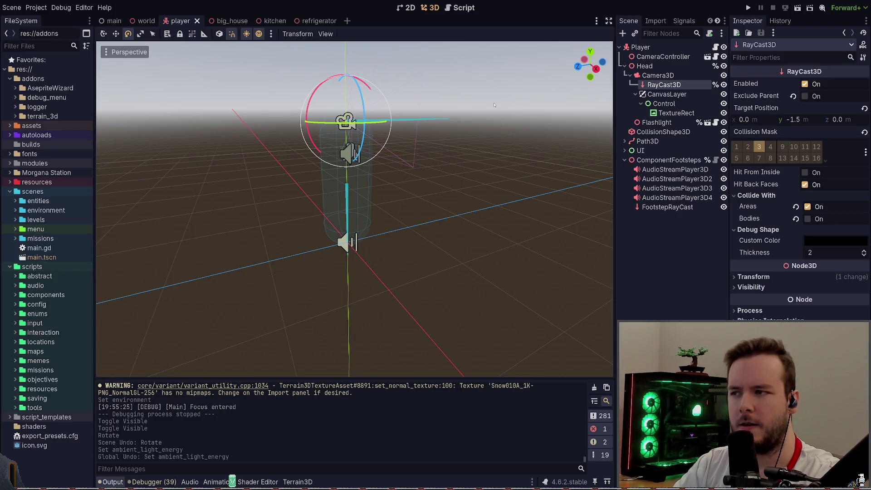
Step: Reset the RayCast3D's rotation to default and save the player scene
middle_drag(494, 104, 488, 129)
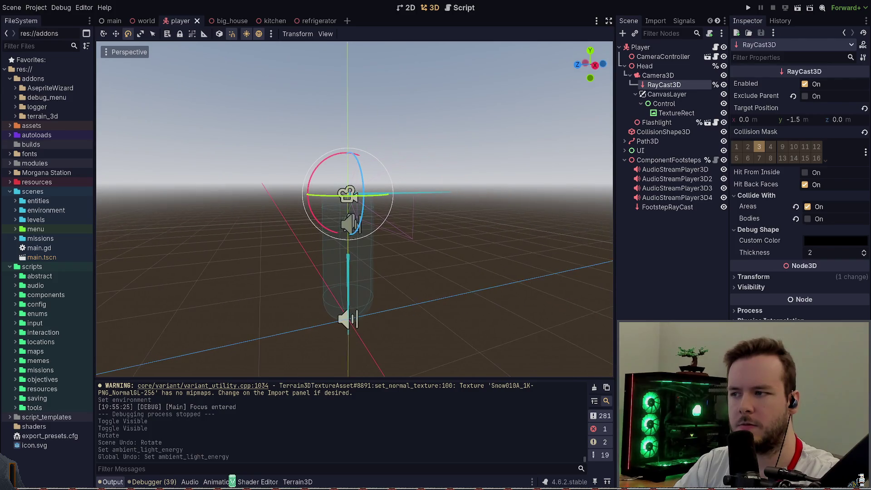
click(754, 277)
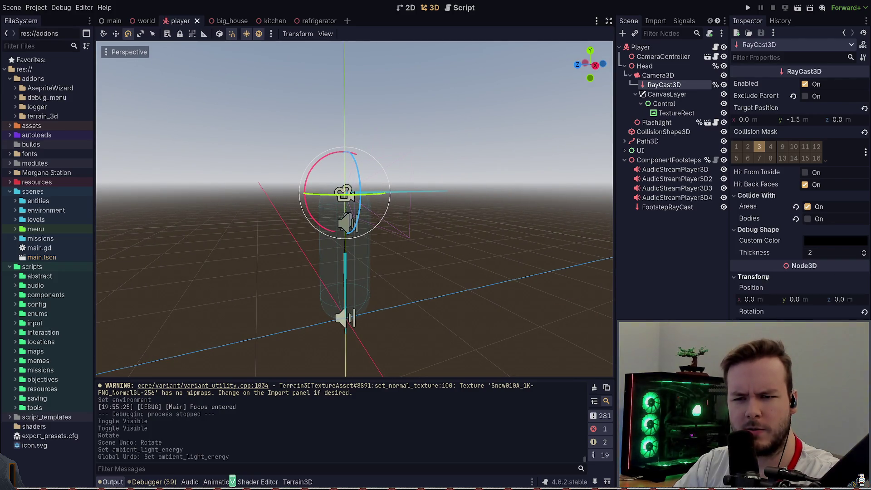
click(864, 313)
key(ctrl+z)
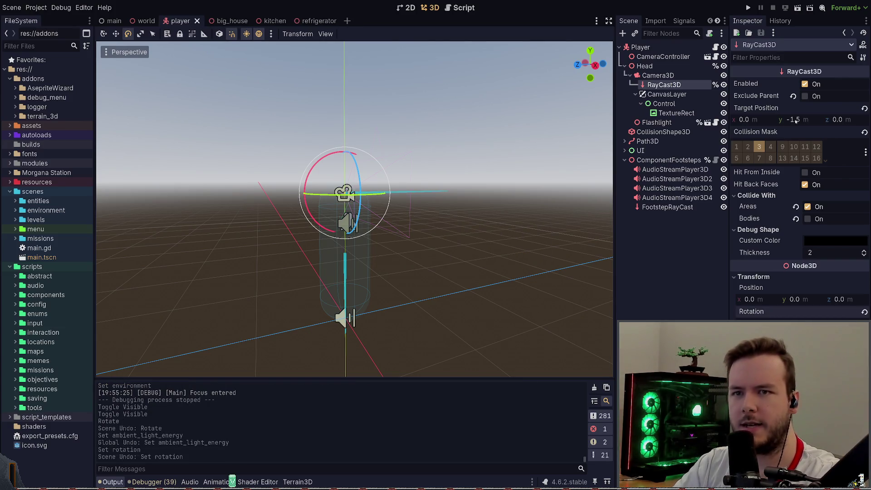
drag(796, 120, 812, 120)
key(ctrl+z)
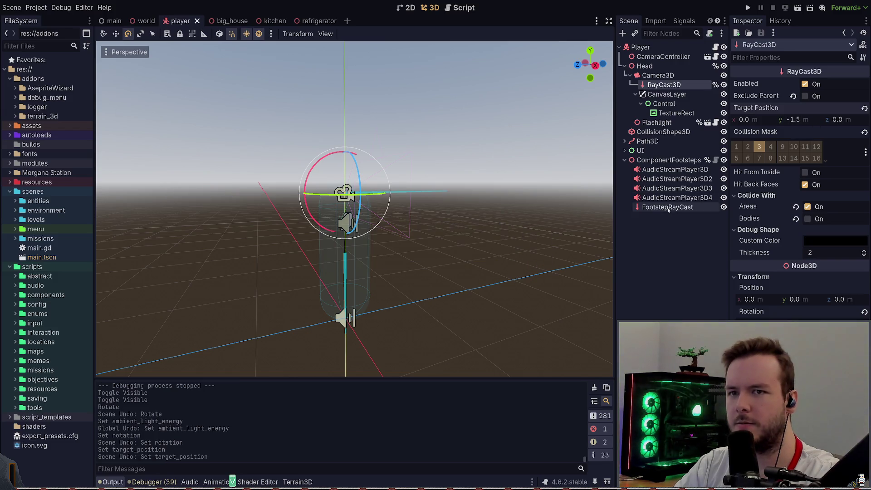
mouse_move(363, 209)
middle_down()
mouse_move(309, 209)
mouse_move(349, 209)
middle_up()
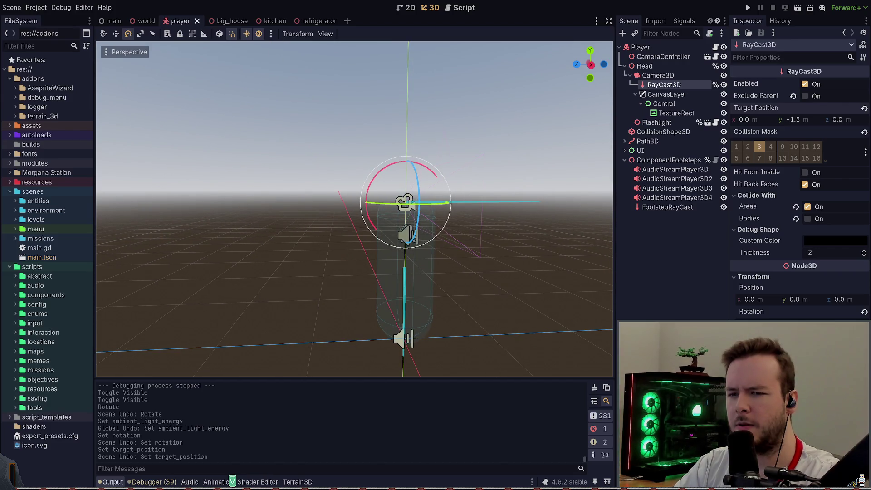
click(864, 312)
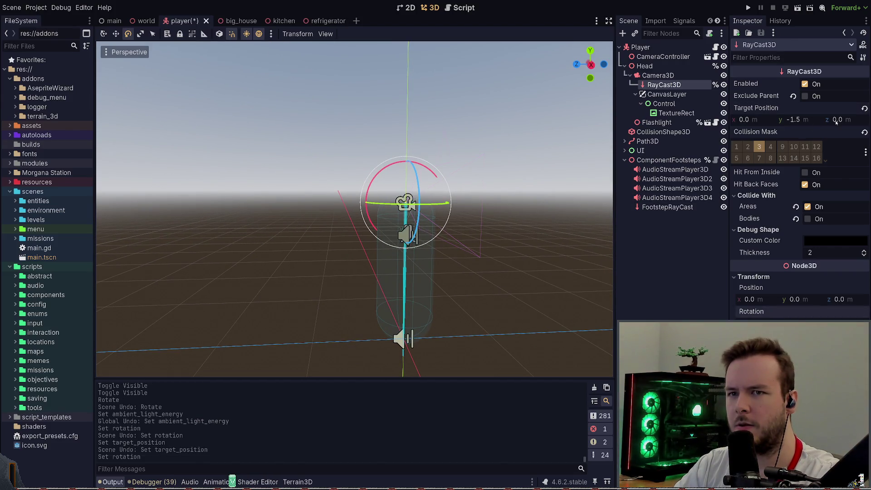
key(ctrl+s)
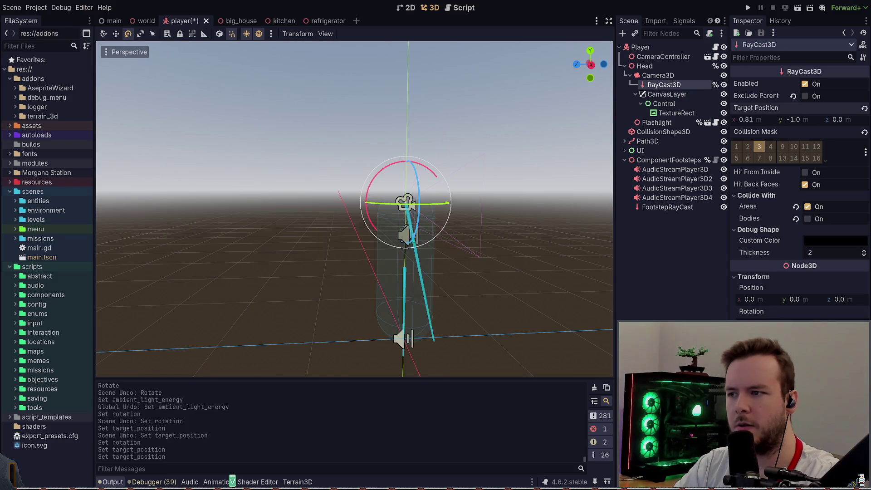
Step: Try other ray target positions, then restore the ray to point straight down and save
key(ctrl+z)
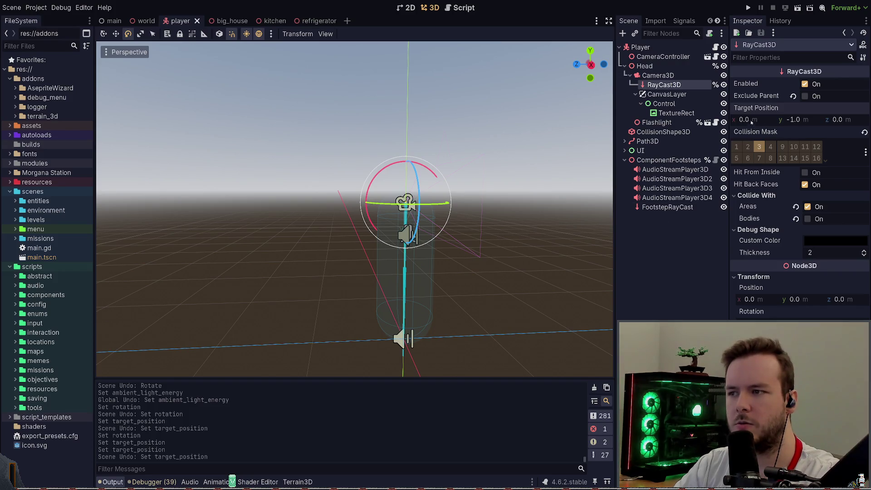
drag(751, 122, 770, 122)
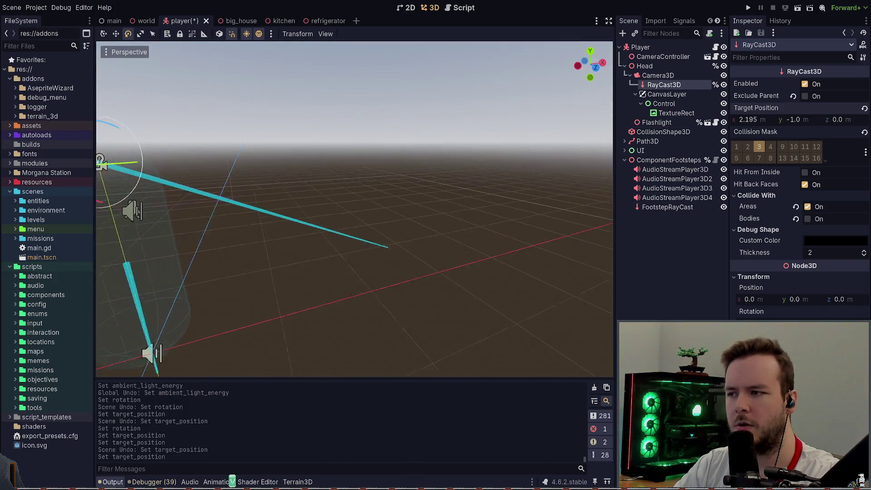
key(f)
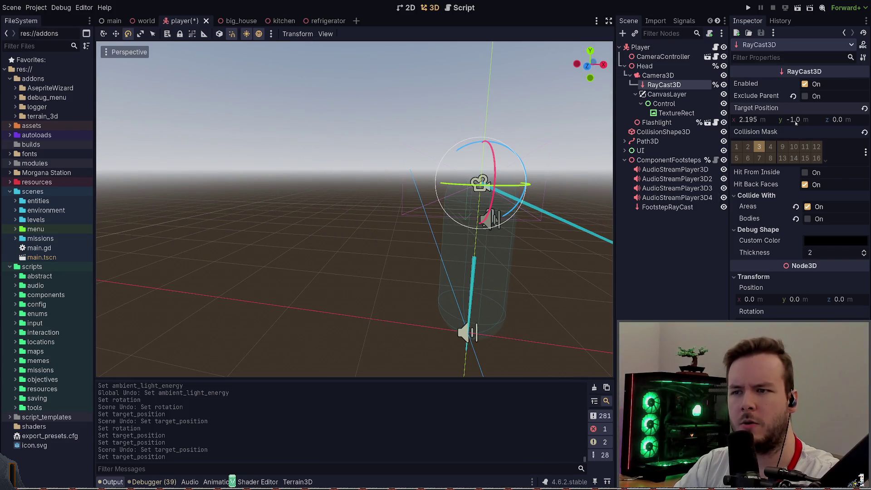
drag(795, 122, 802, 123)
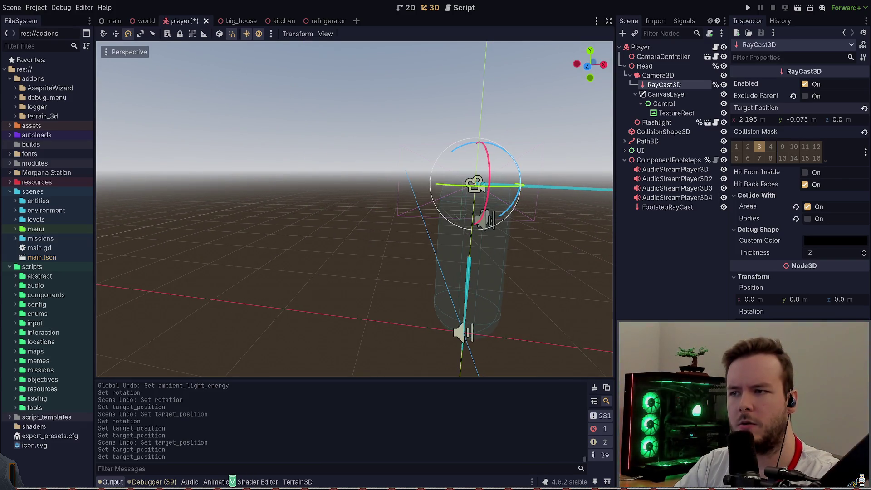
middle_drag(189, 293, 488, 237)
key(ctrl+z)
key(ctrl+s)
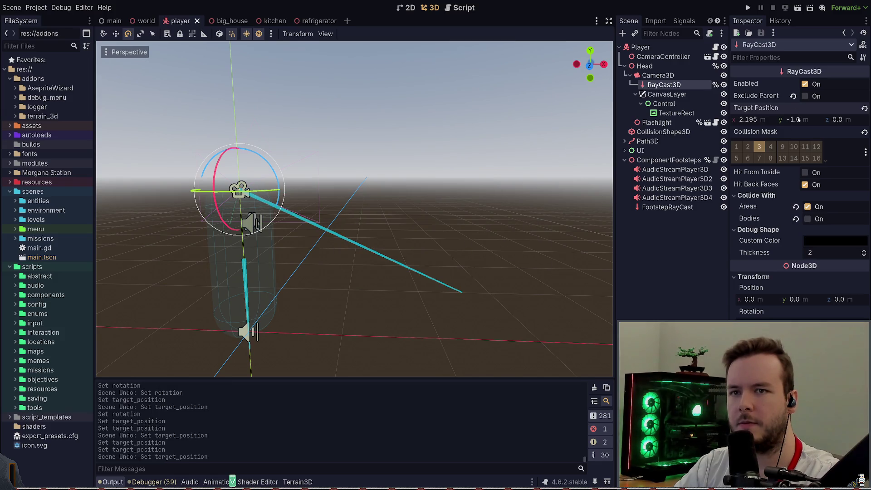
key(ctrl+z)
key(ctrl+z)
key(ctrl+z)
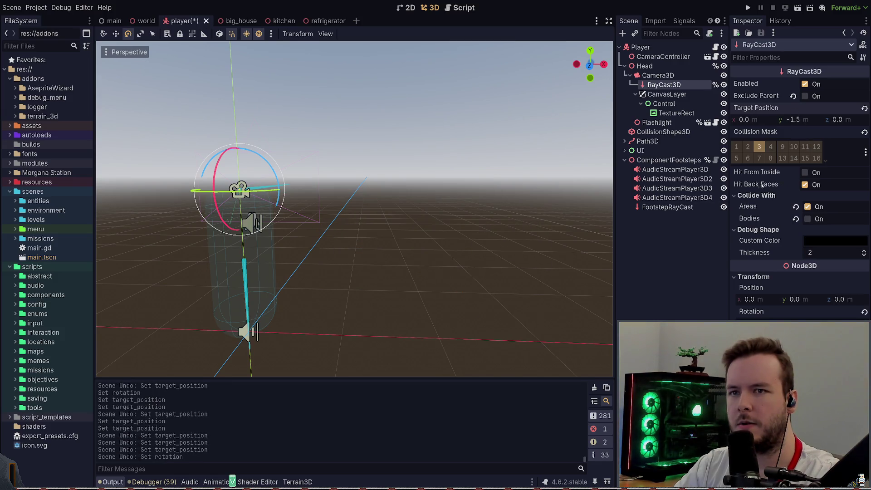
mouse_move(317, 226)
middle_down()
mouse_move(499, 213)
mouse_move(372, 231)
mouse_move(476, 226)
mouse_move(458, 224)
middle_up()
key(ctrl+s)
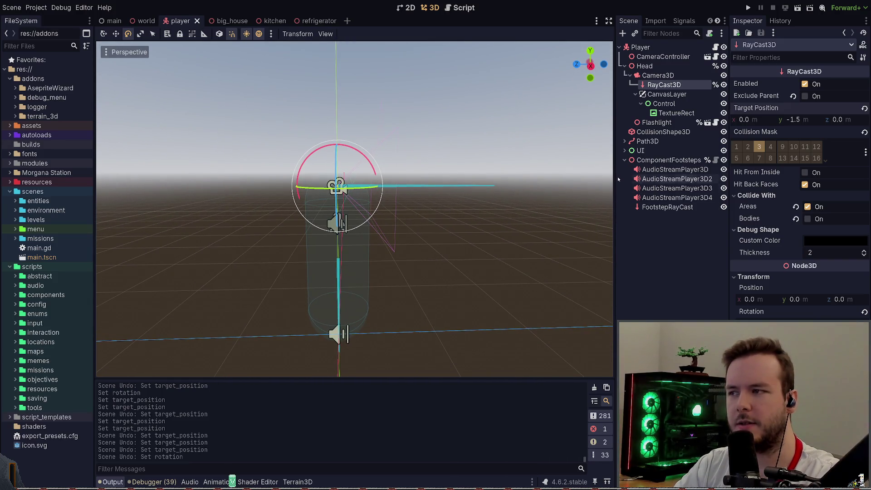
Step: Set the RayCast3D Target Position y to -1.6 and launch the game with F5
mouse_move(748, 119)
mouse_down()
mouse_move(721, 120)
mouse_move(732, 119)
mouse_up()
key(ctrl+z)
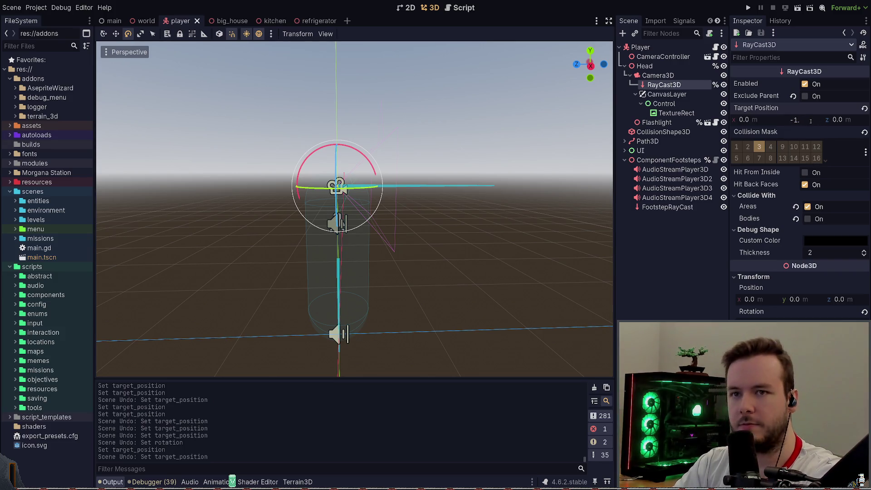
text(6)
key(Return)
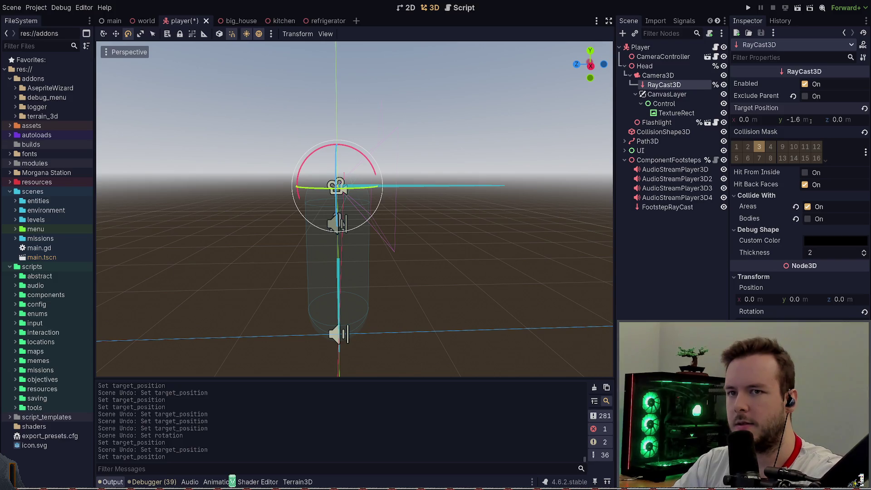
key(F5)
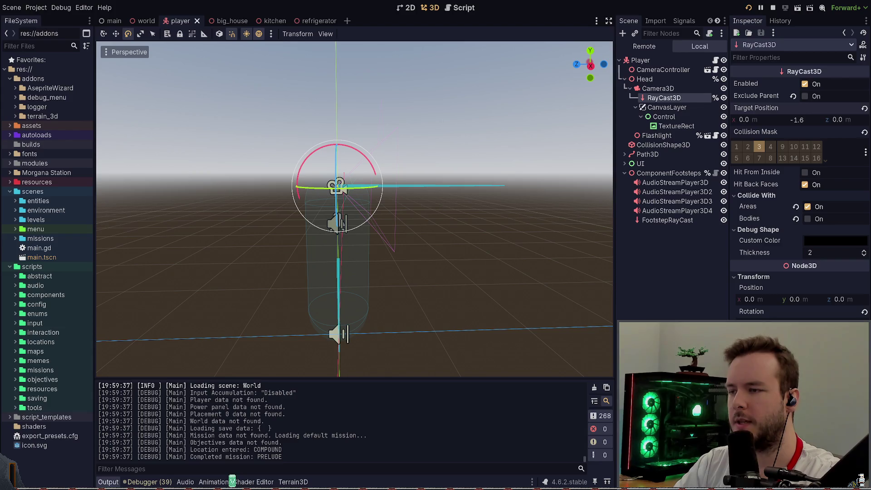
Step: Walk through the house in-game, opening two doors on the way to the kitchen fridge
key(w)
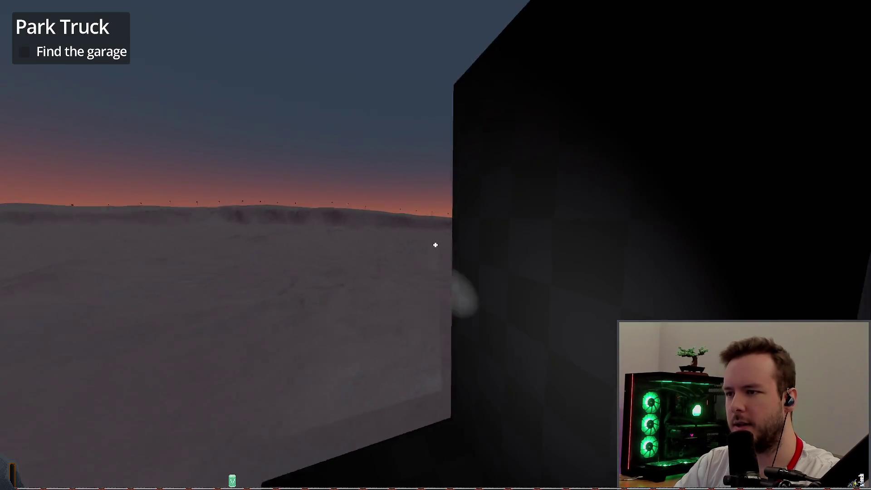
key(w)
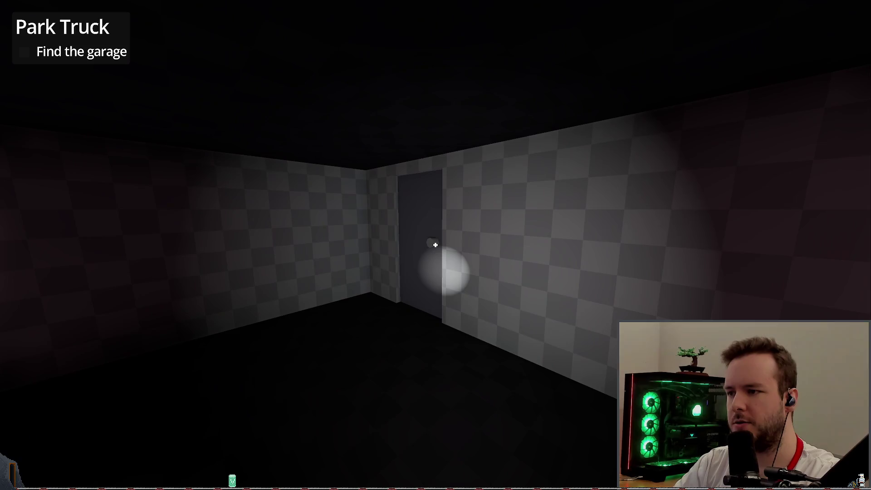
key(w)
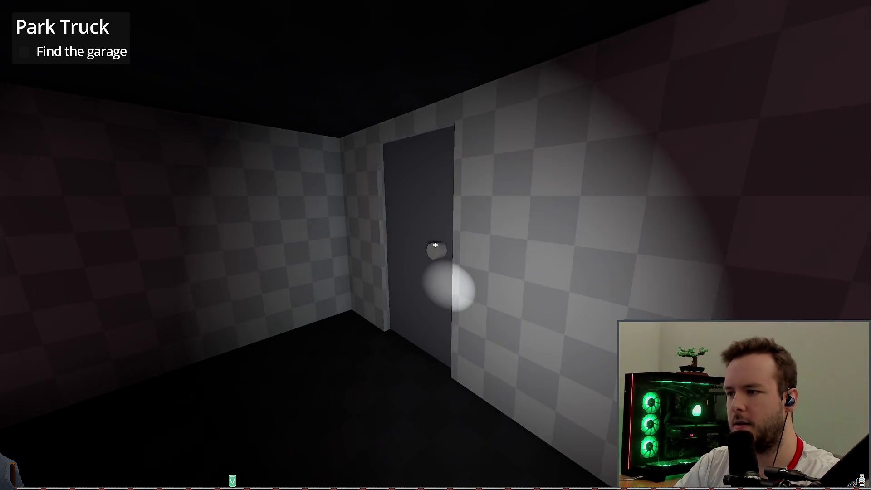
click(435, 245)
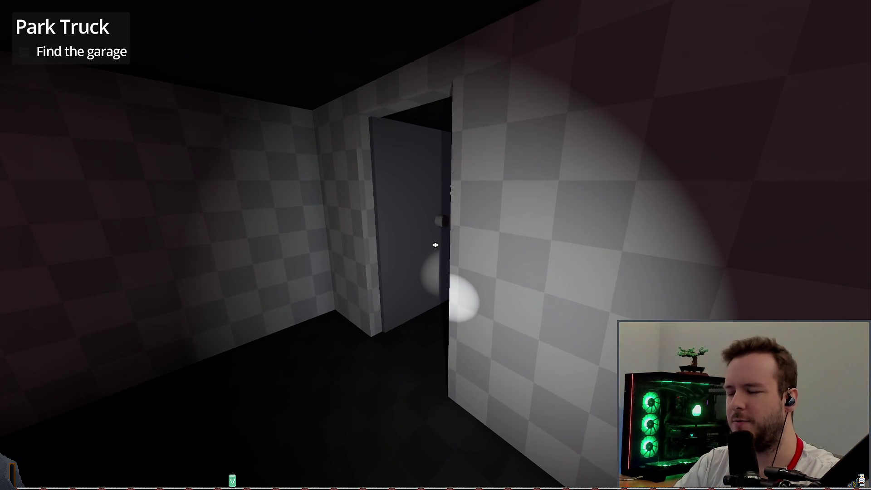
key(w)
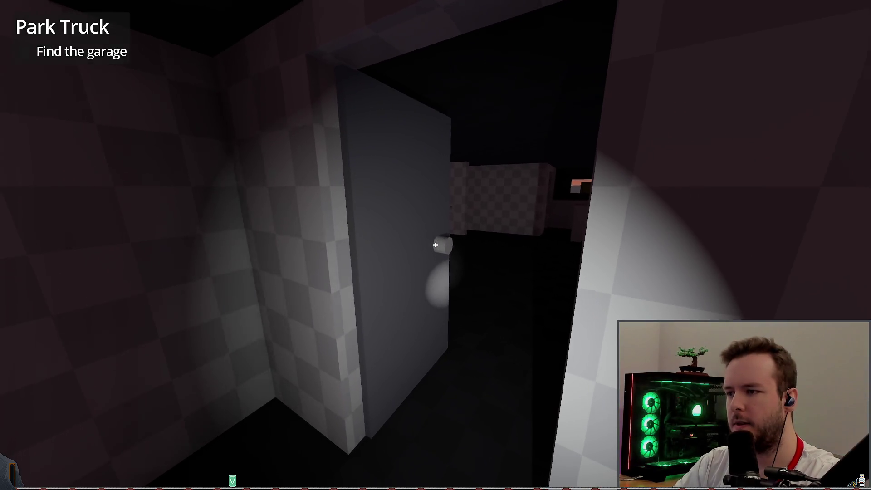
key(w)
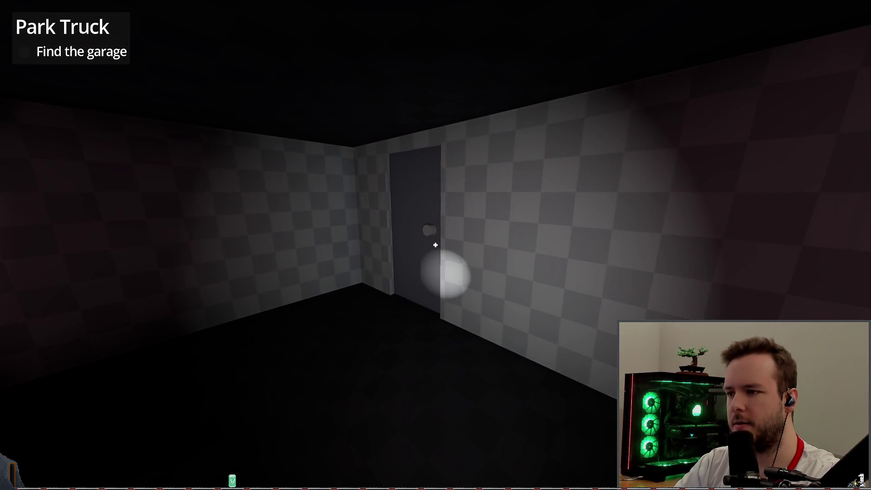
key(w)
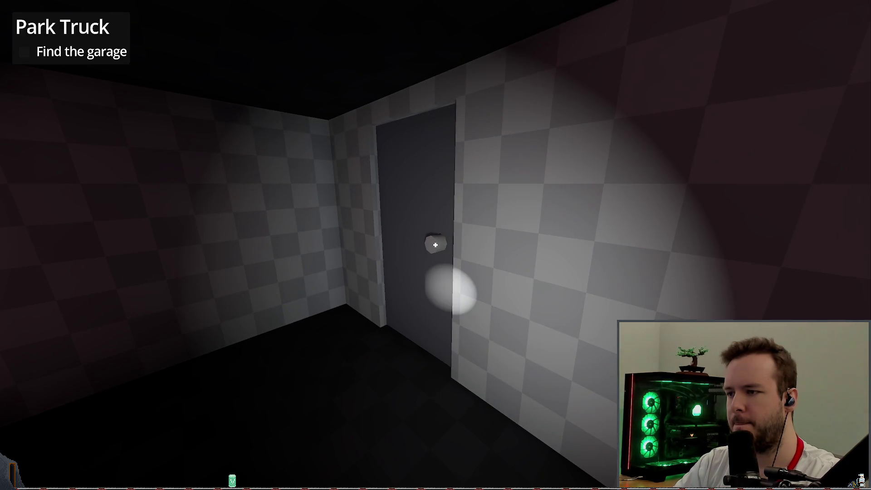
click(435, 245)
key(w)
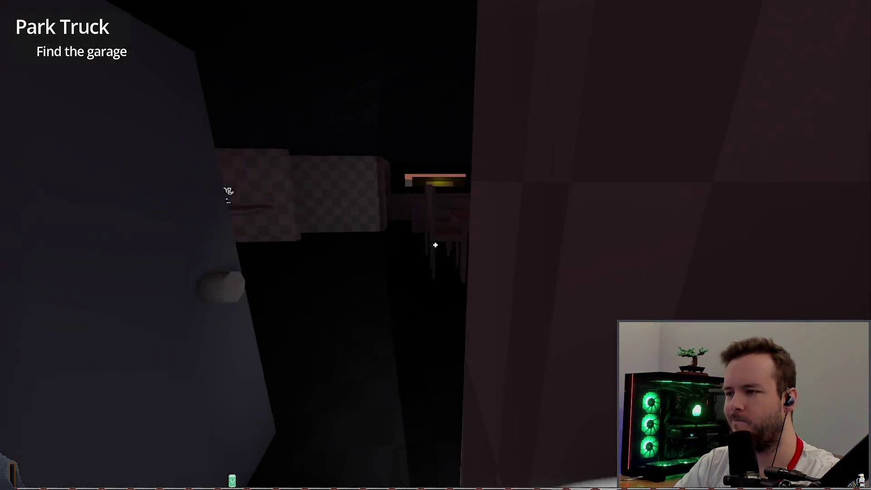
key(w)
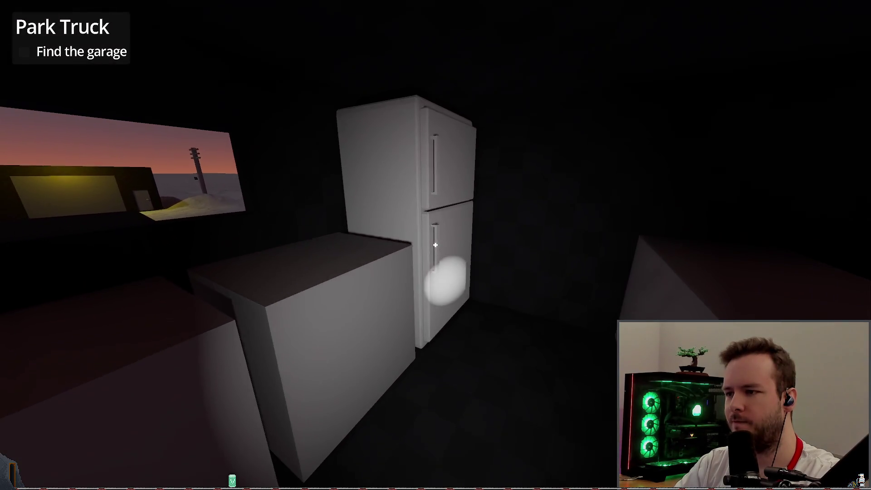
Step: Open the fridge's lower and upper doors, checking reach from near and far
click(435, 245)
key(s)
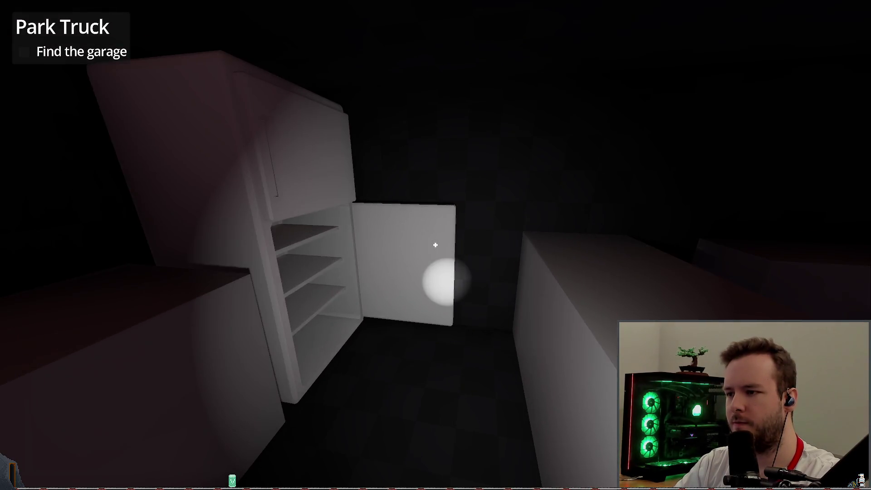
click(435, 245)
key(w)
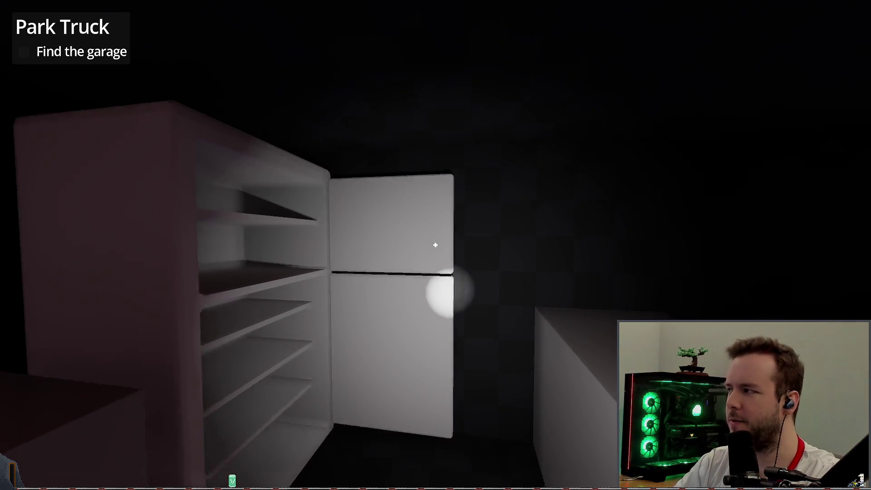
key(s)
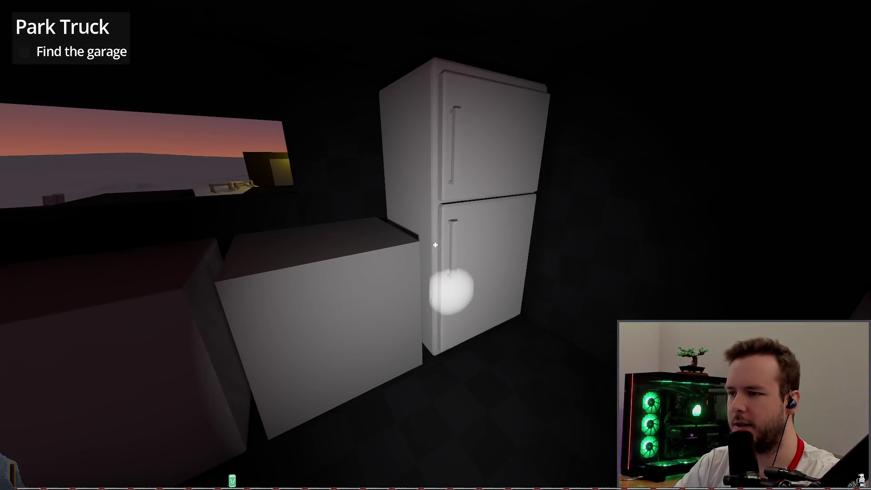
click(435, 245)
key(w)
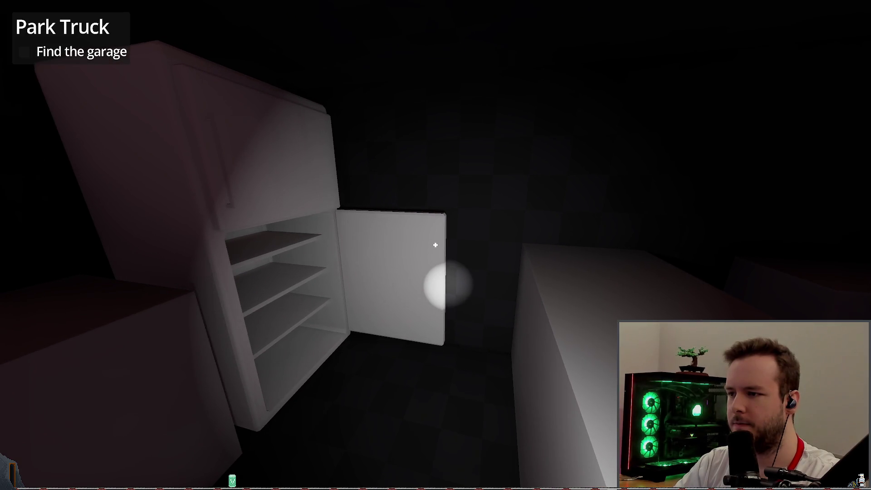
key(w)
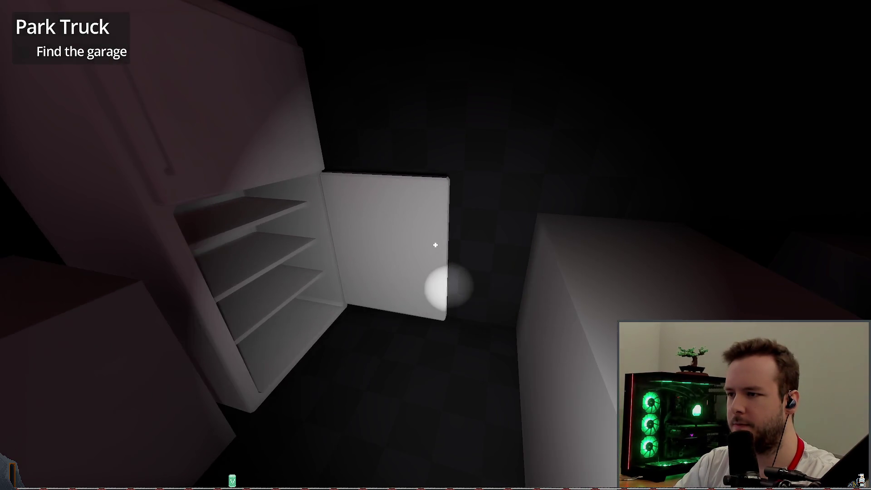
click(435, 245)
key(s)
click(435, 245)
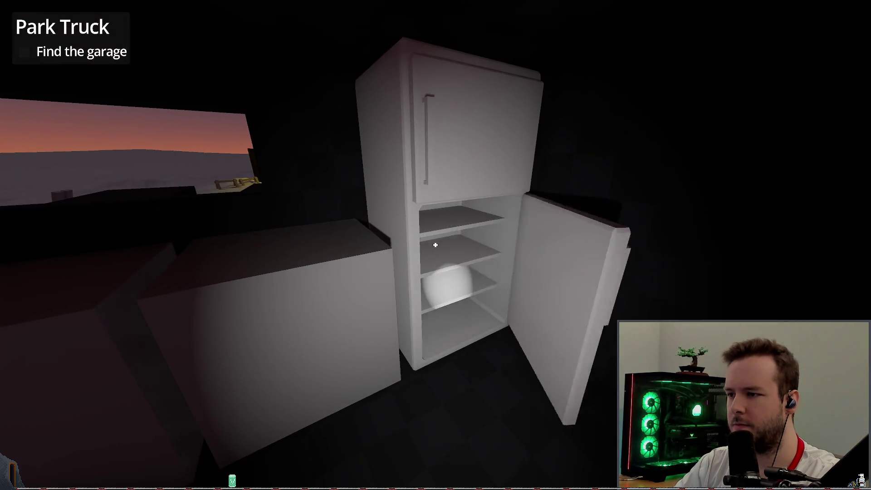
Step: Keep toggling the fridge's lower and upper doors while stepping closer and backing away
key(w)
click(434, 245)
key(s)
click(435, 245)
key(w)
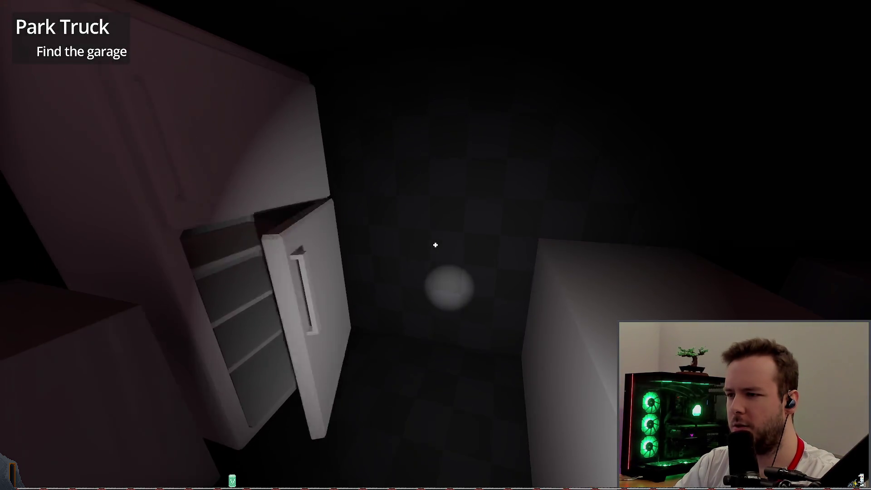
key(s)
key(w)
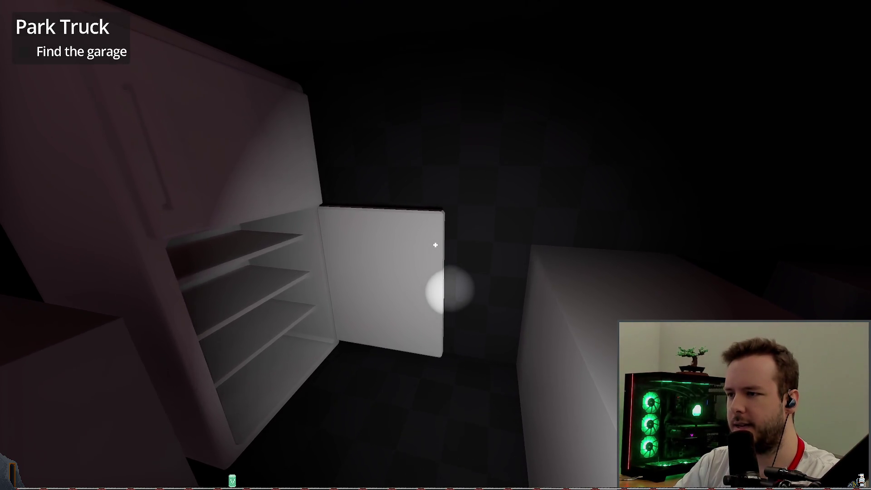
click(435, 245)
key(s)
key(w)
click(435, 245)
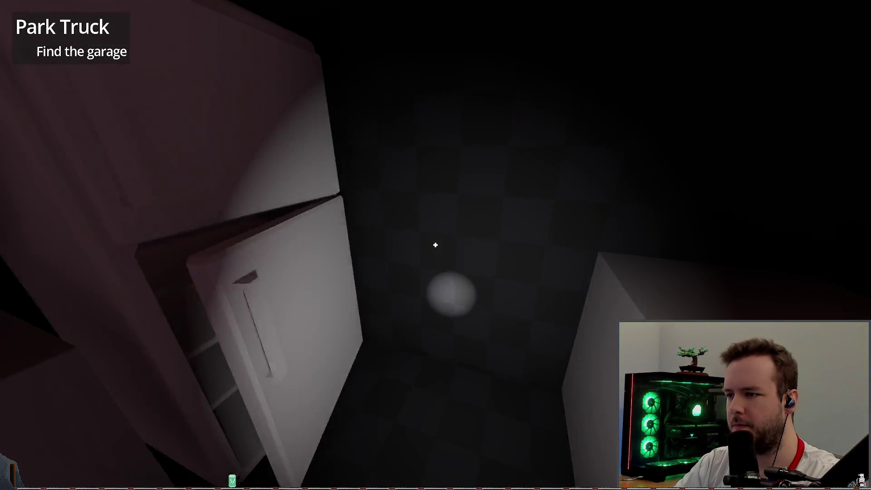
key(s)
key(s)
key(w)
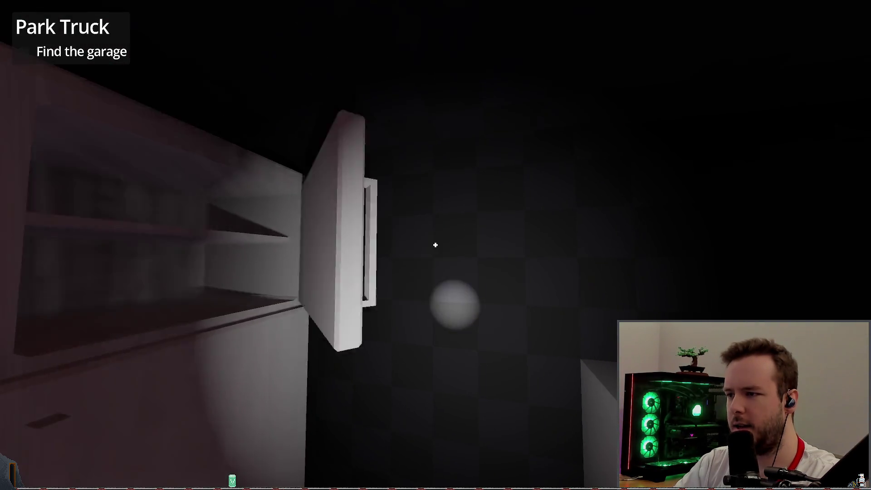
click(435, 245)
click(435, 245)
key(s)
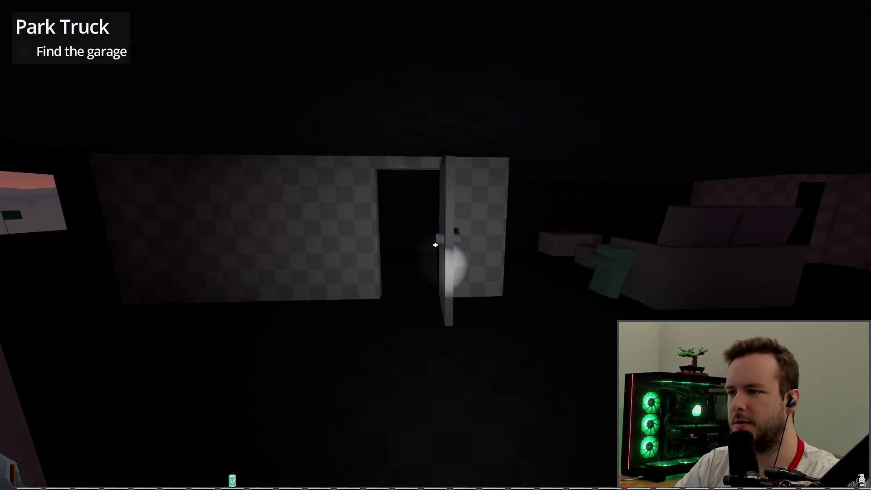
Step: Close and reopen the house door, then walk into the dark room
key(w)
click(434, 244)
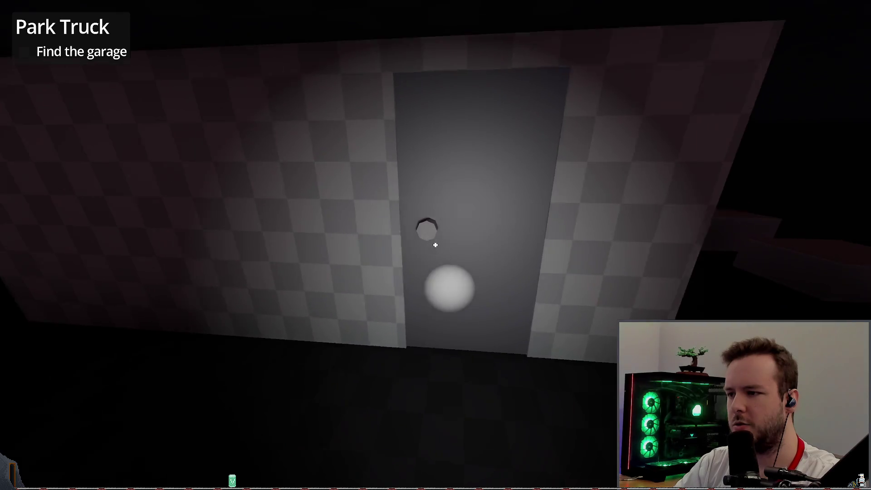
click(435, 244)
key(w)
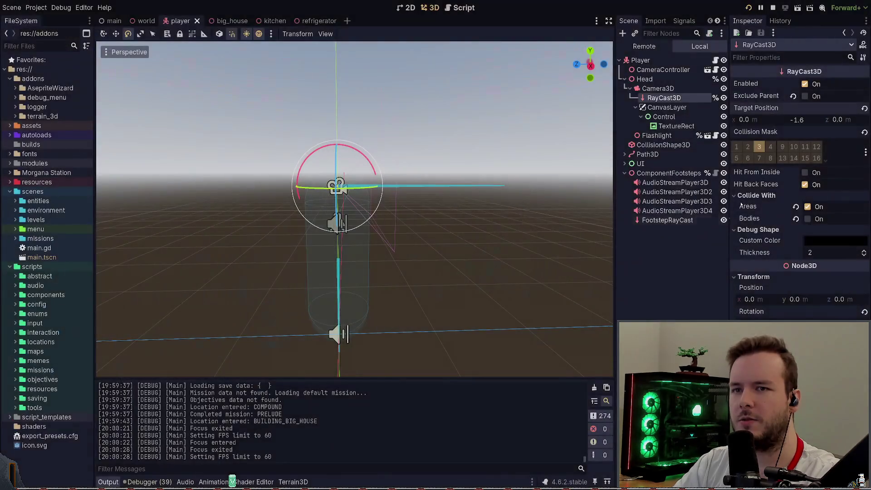
Step: Set the ray target y to -1.5, retest the fridge door twice, then pause the game
key(Return)
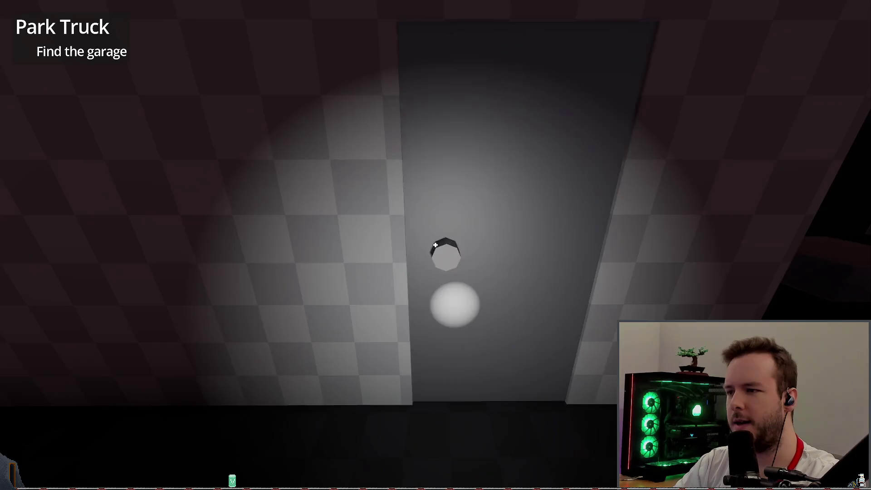
key(w)
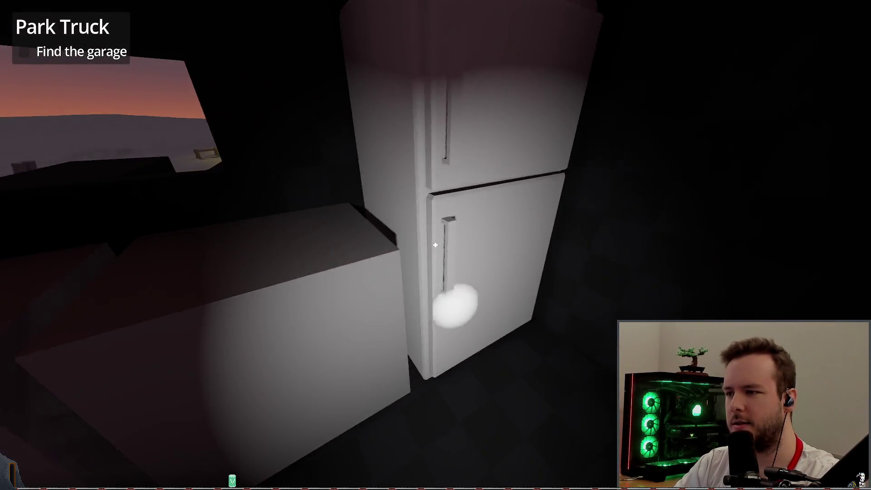
click(435, 245)
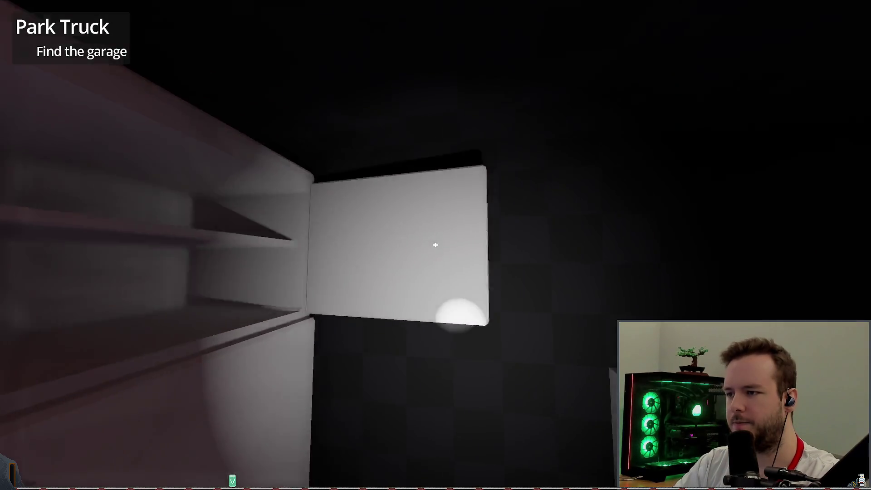
click(435, 245)
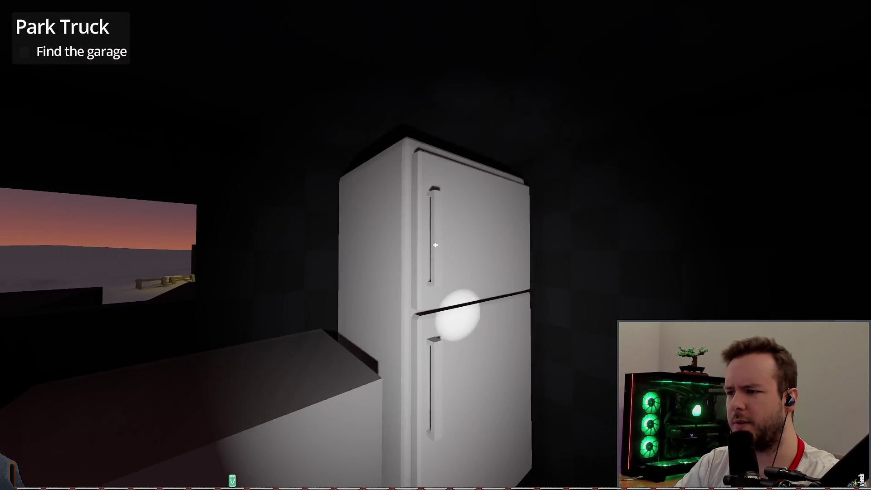
click(435, 245)
click(435, 245)
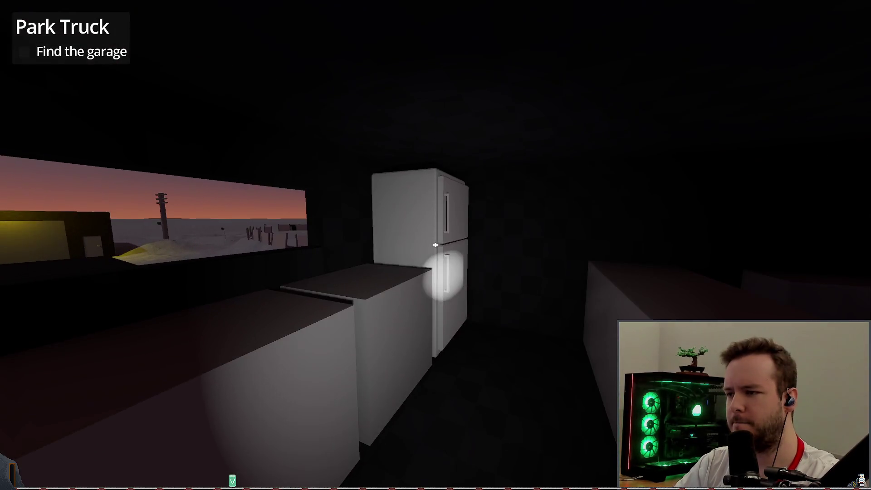
key(Escape)
Step: Quit the game to the editor, deselect RayCast3D and save the player scene
click(53, 306)
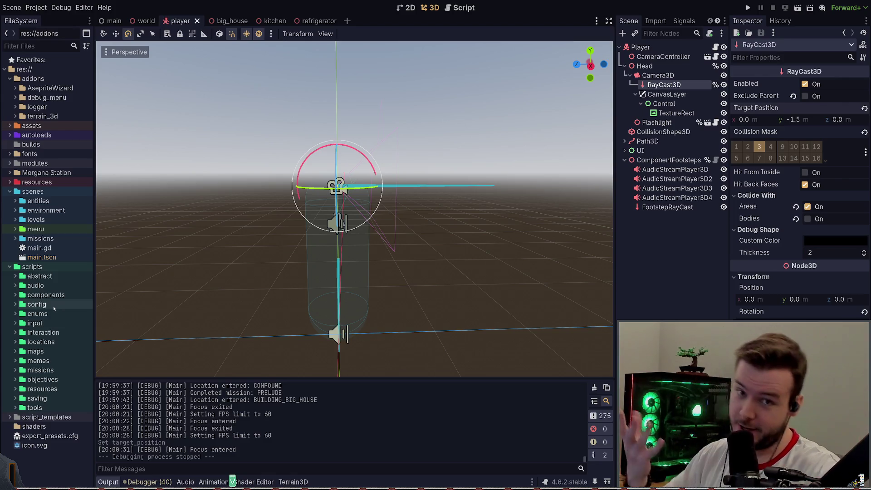
click(667, 272)
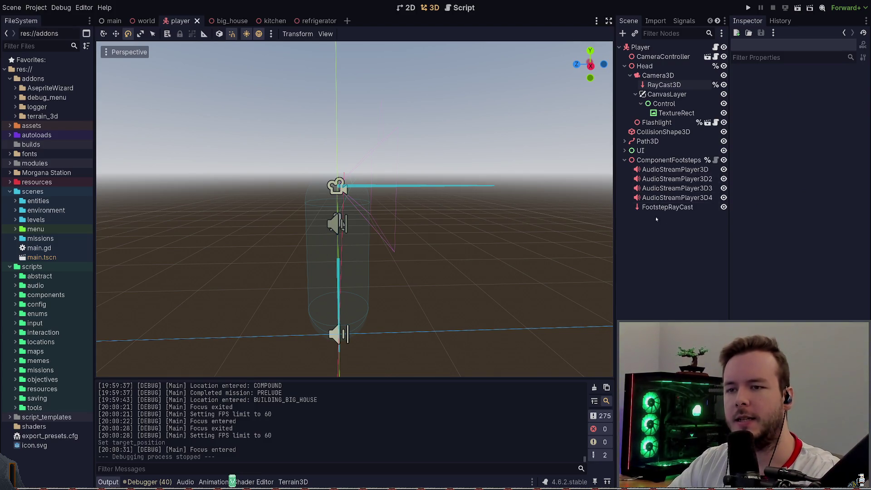
key(ctrl+s)
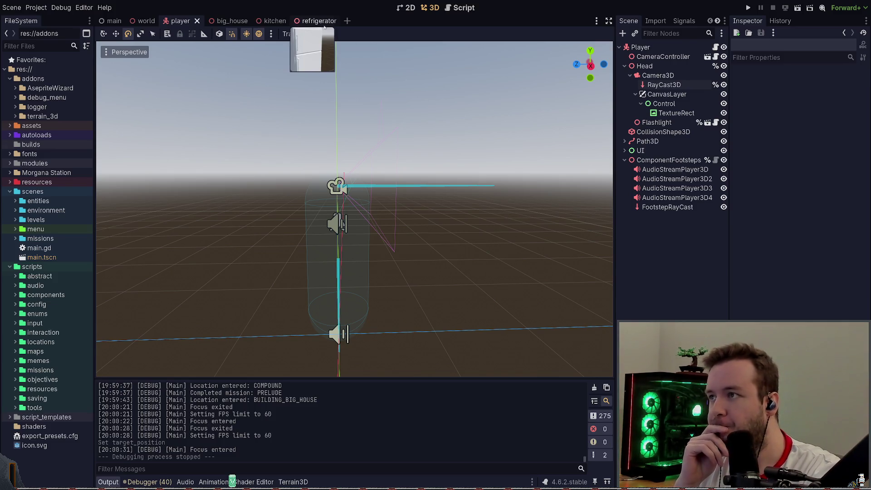
Step: Close the refrigerator scene, visit the big_house and player tabs, and switch to Obsidian
click(323, 24)
click(336, 21)
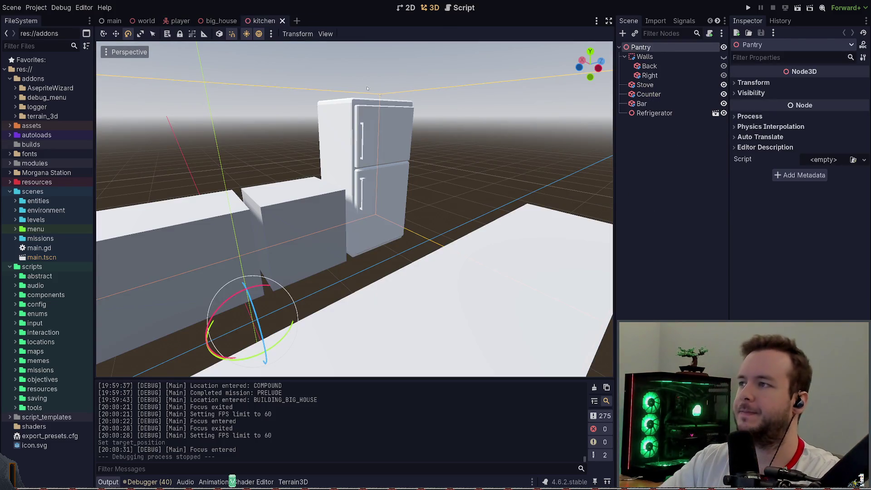
click(220, 21)
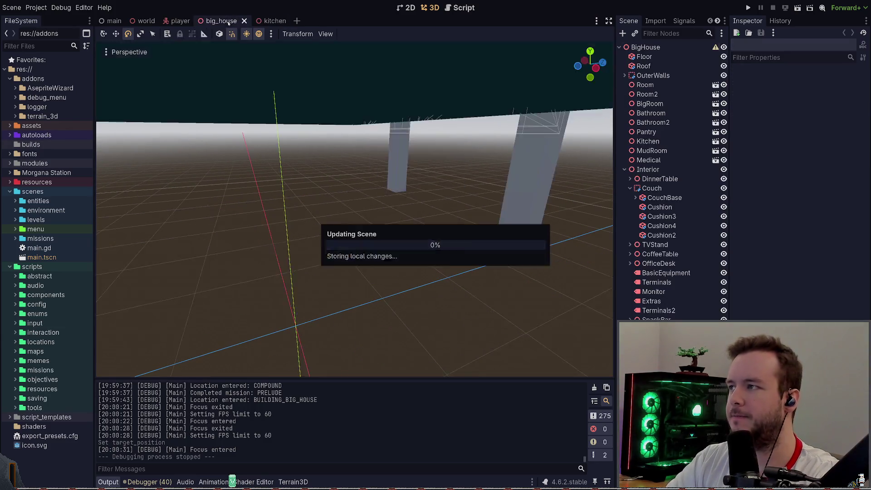
click(178, 22)
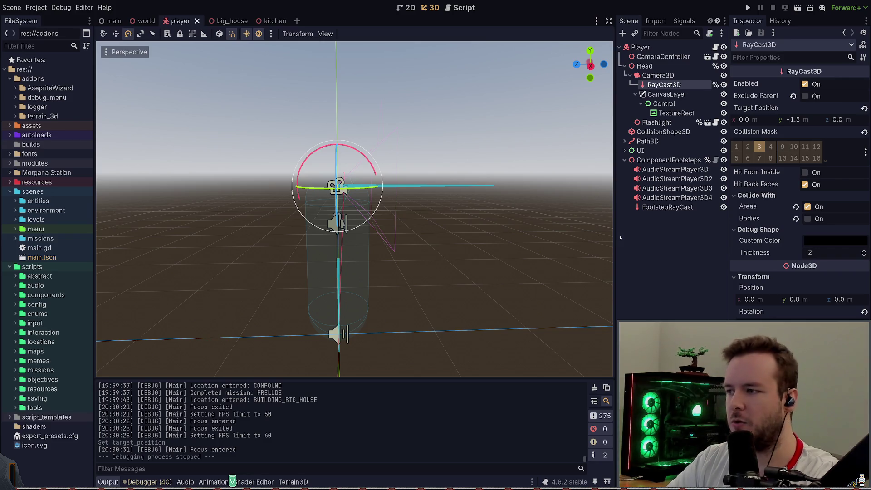
key(alt+Tab)
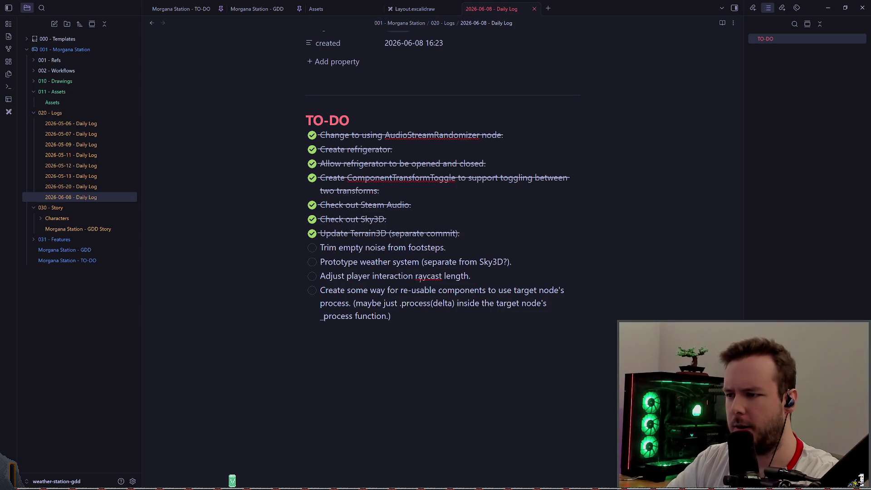
Step: Tick off the 'Adjust player interaction raycast length' TO-DO item
click(313, 277)
text((I think this is fine for now))
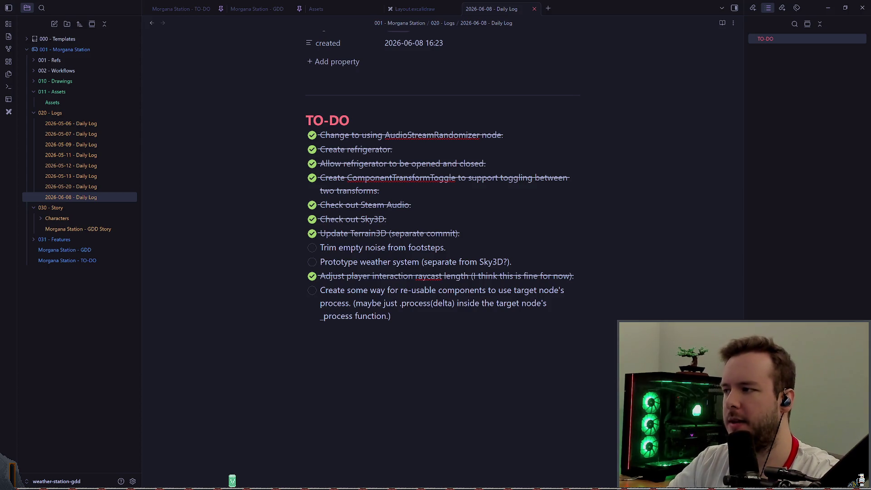
Step: Review player.tscn's small PDAPath transform diff in lazygit, then switch back to Godot
key(alt+Tab)
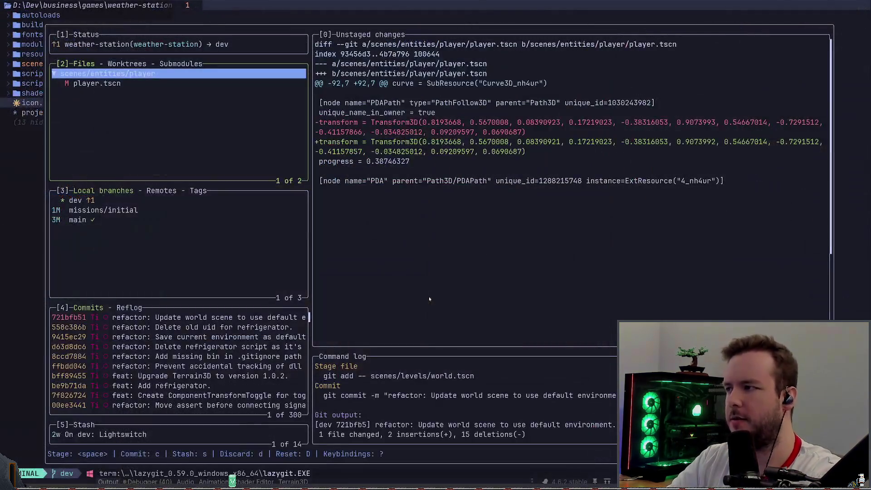
key(Down)
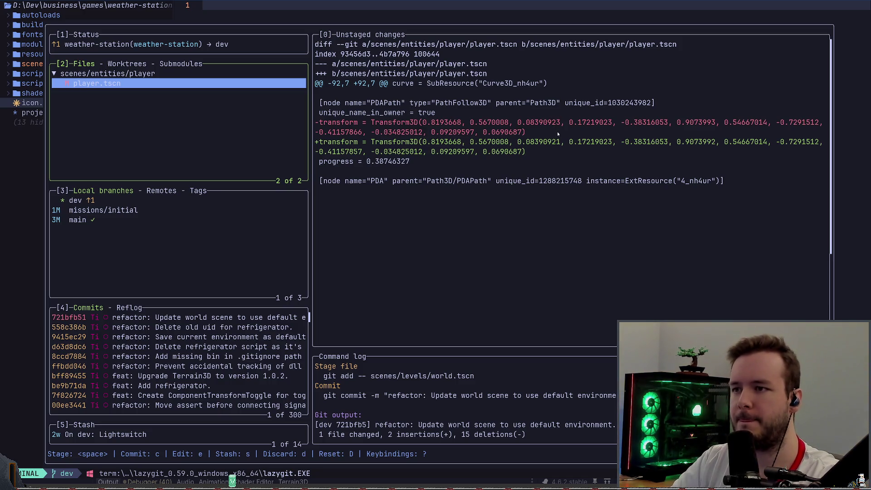
key(q)
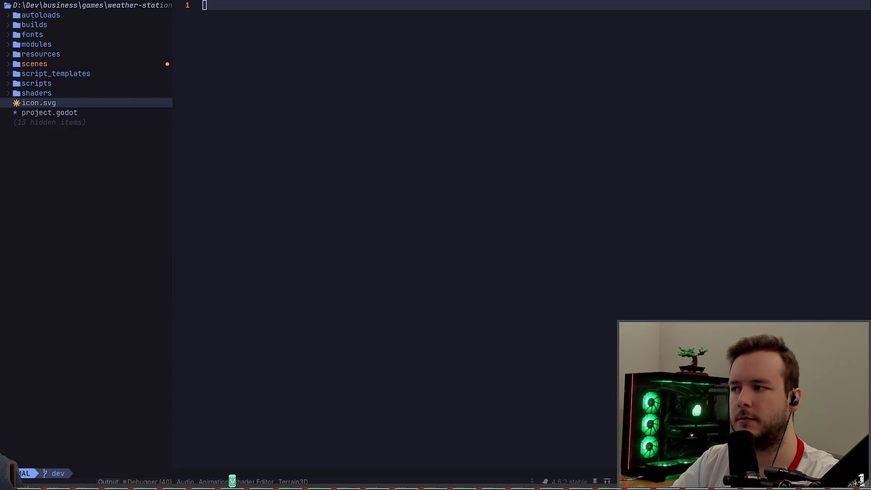
key(alt+Tab)
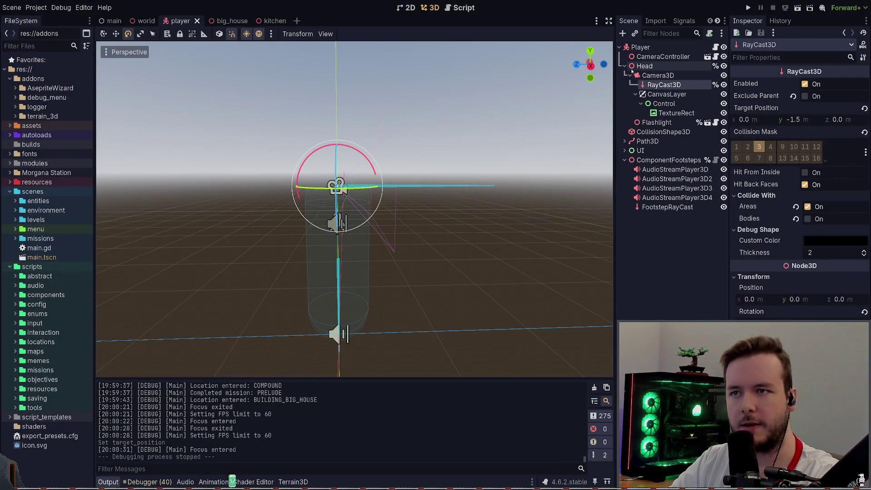
key(alt+Tab)
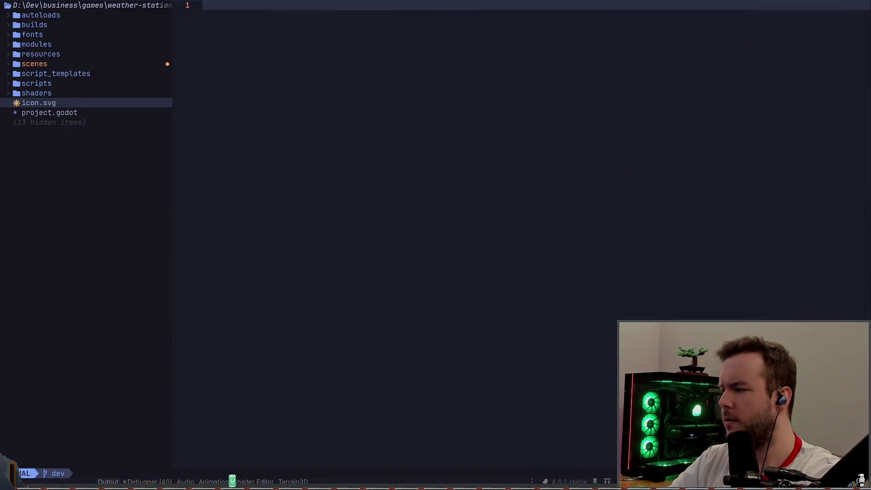
key(space)
key(g)
key(g)
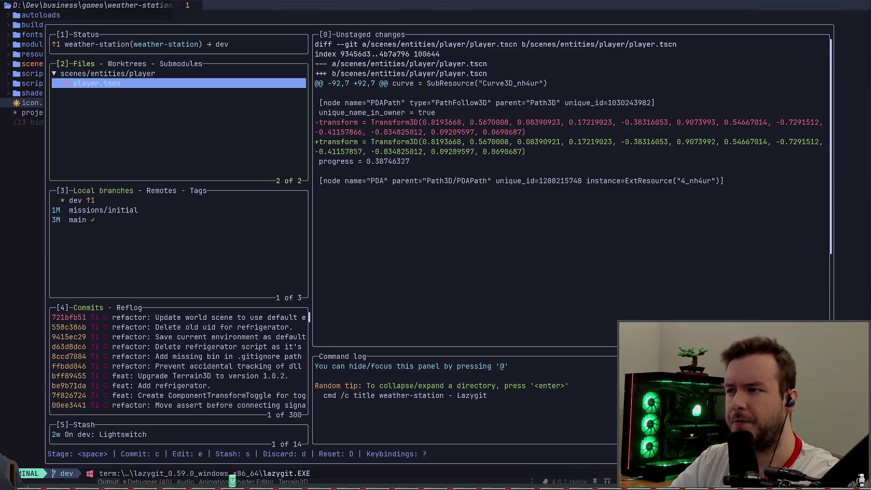
Step: Inspect the Path3D node and its PDA and PDAPath children in the scene tree
key(alt+Tab)
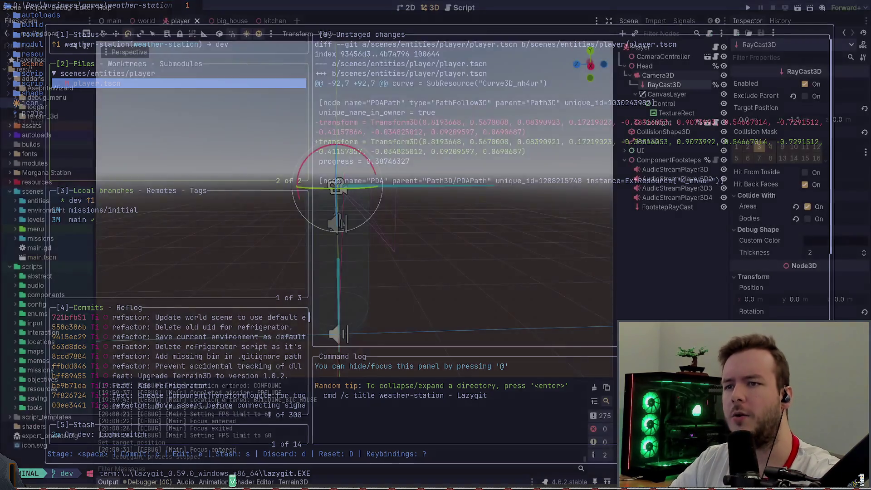
click(647, 141)
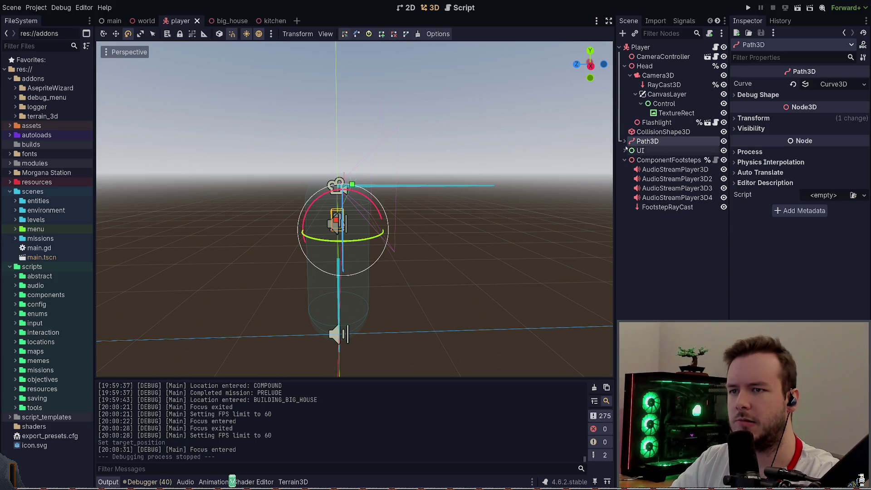
click(625, 141)
click(654, 160)
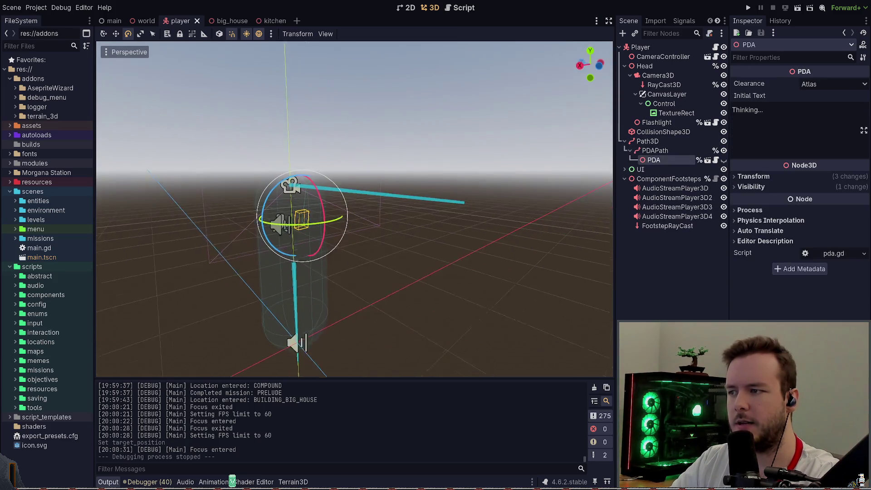
right_drag(354, 208, 353, 209)
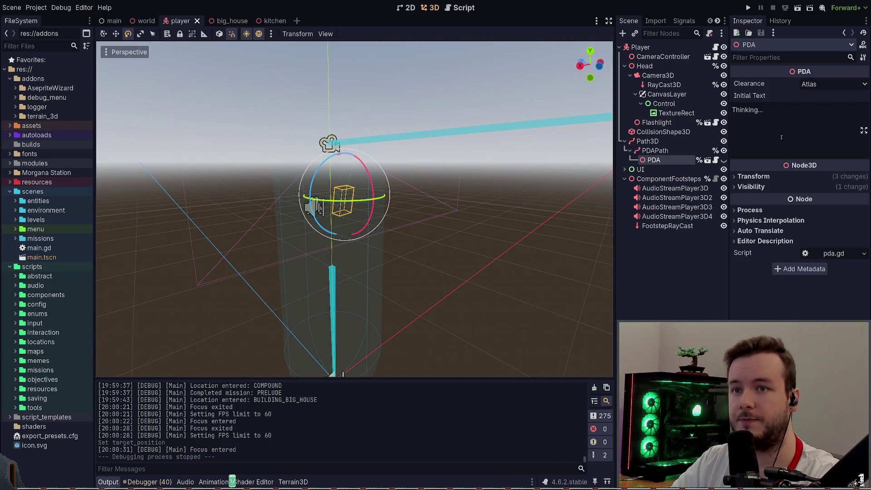
click(663, 150)
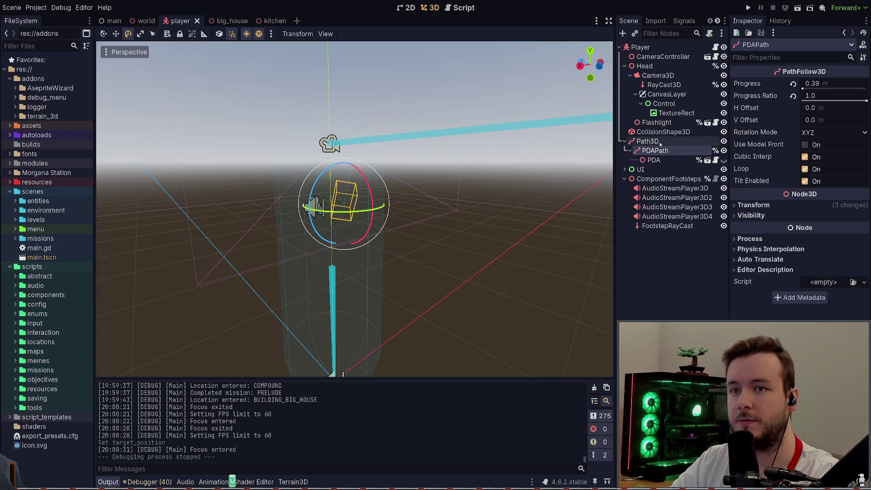
Step: Test-run the game, then quit it from the pause menu and confirm
key(F5)
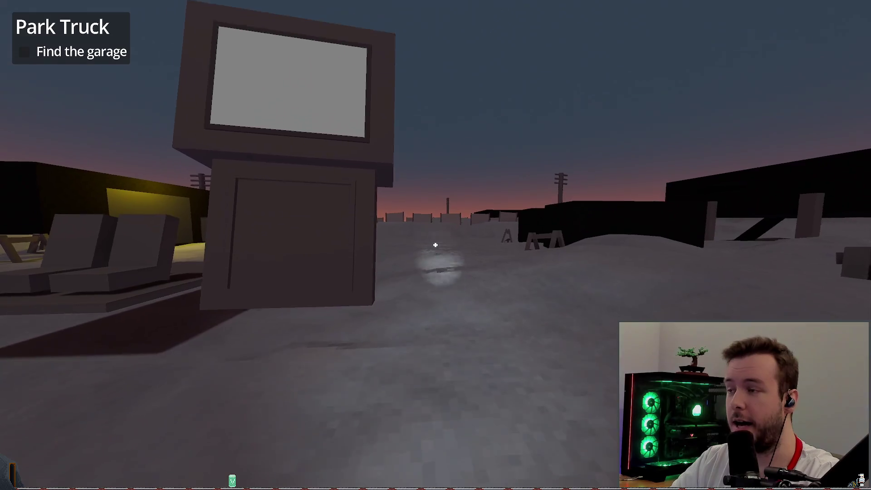
key(Escape)
click(43, 312)
click(366, 284)
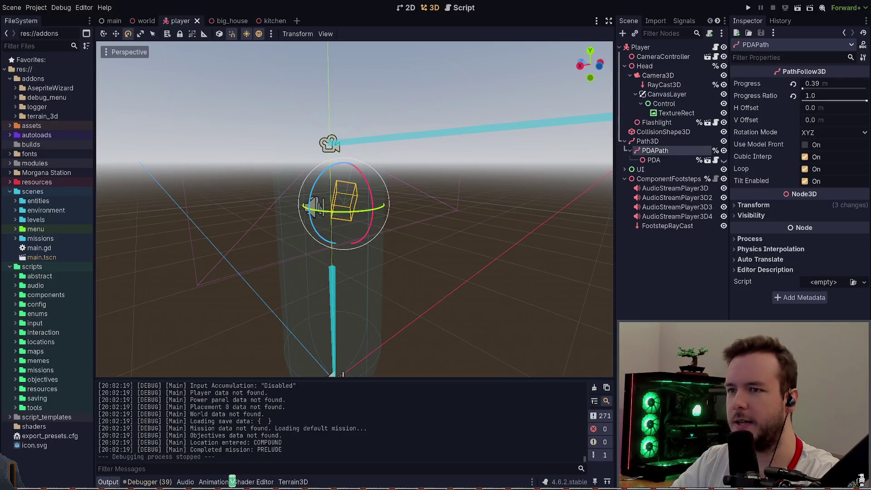
Step: Delete the Path3D node along with its PDAPath and PDA children
click(655, 142)
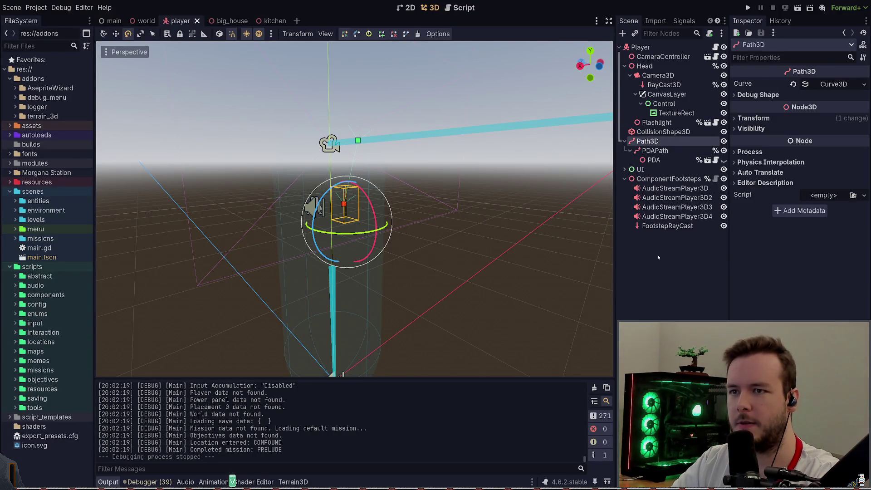
click(655, 150)
click(654, 160)
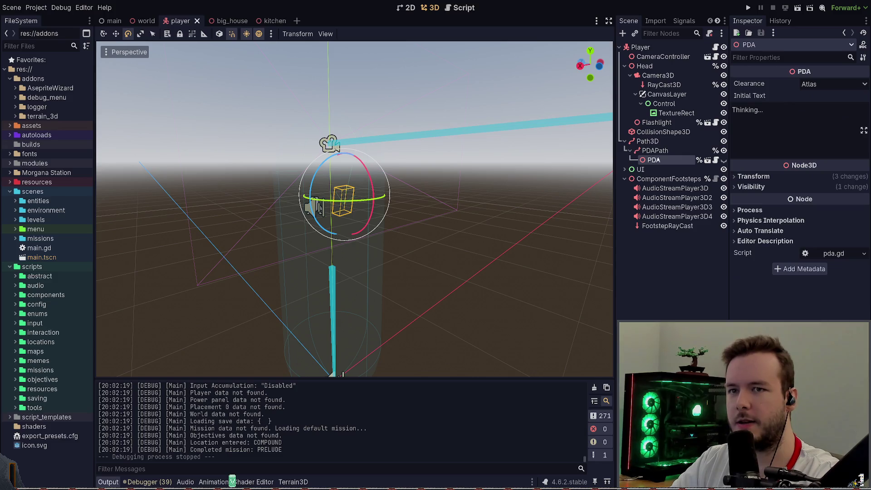
click(655, 151)
click(659, 142)
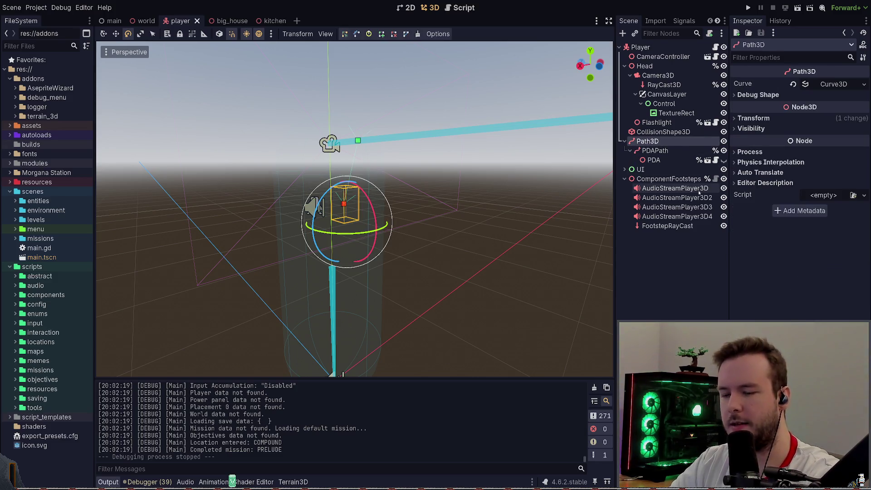
key(Delete)
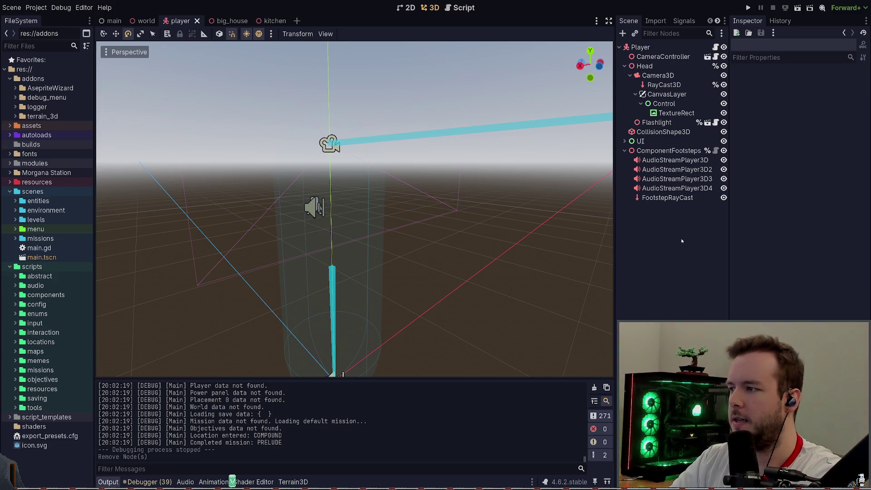
key(alt+Tab)
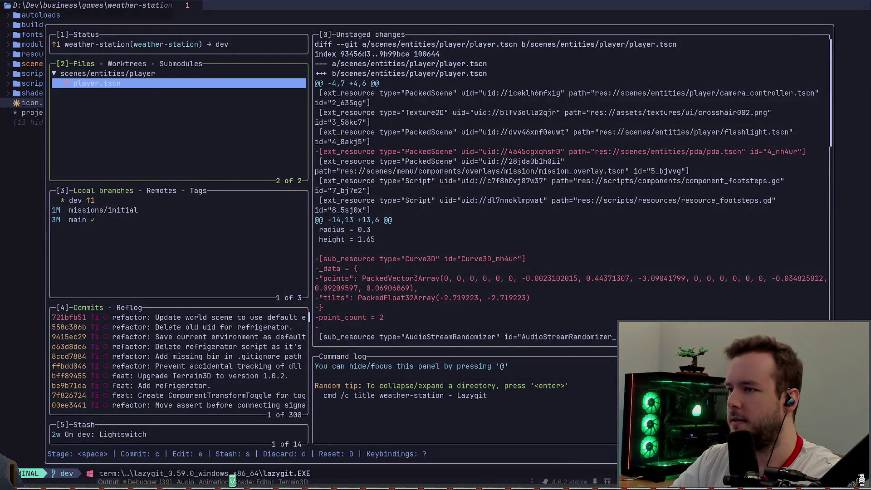
Step: Stage player.tscn and commit it as 'refactor: Remove PDA from player for now.'
key(space)
text(crefacto)
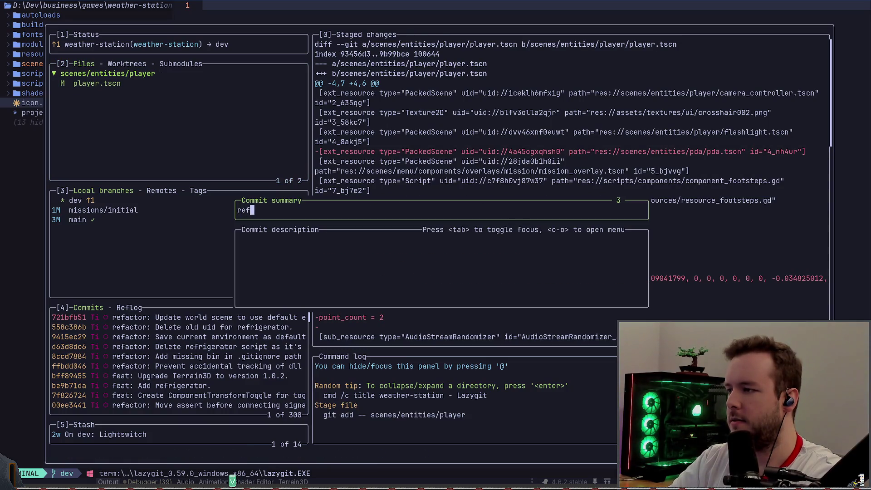
text(r: Remove PDA from )
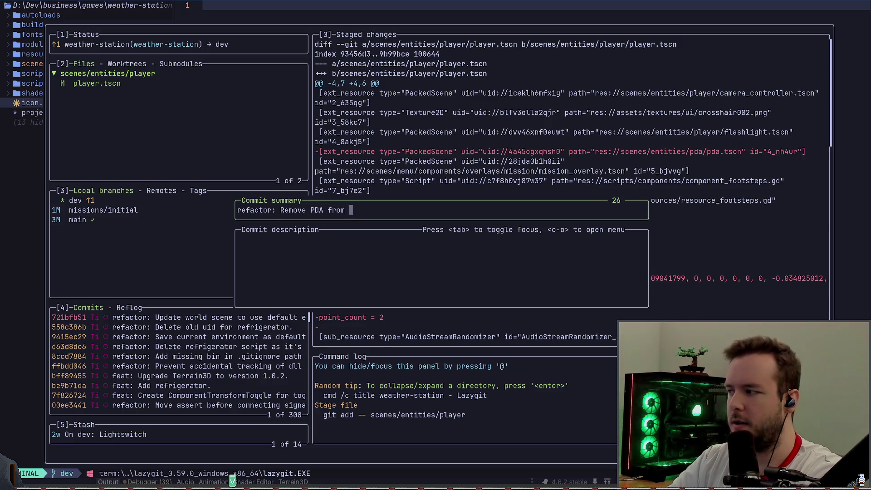
text(player for now.)
key(Return)
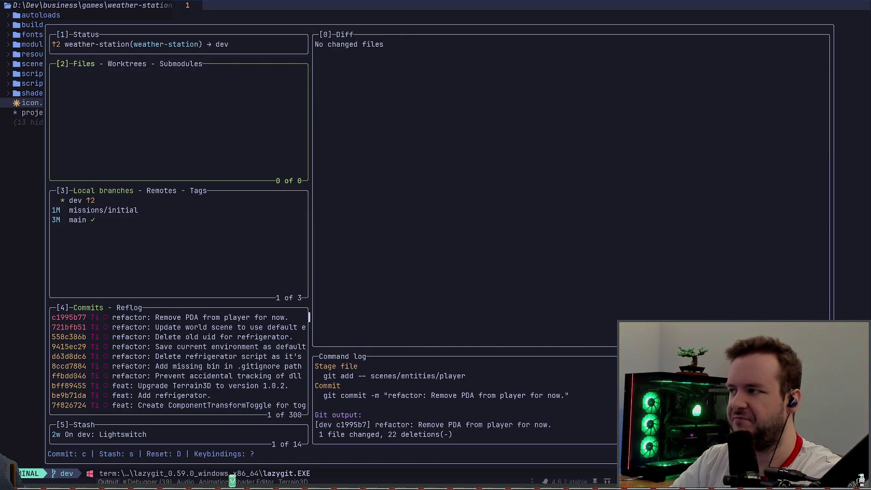
Step: Close lazygit and switch from the big_house tab to the world scene
key(q)
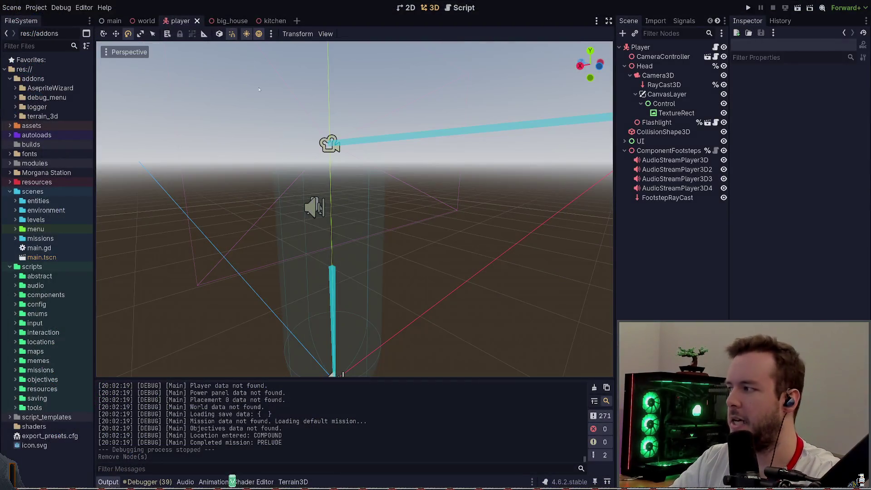
click(224, 21)
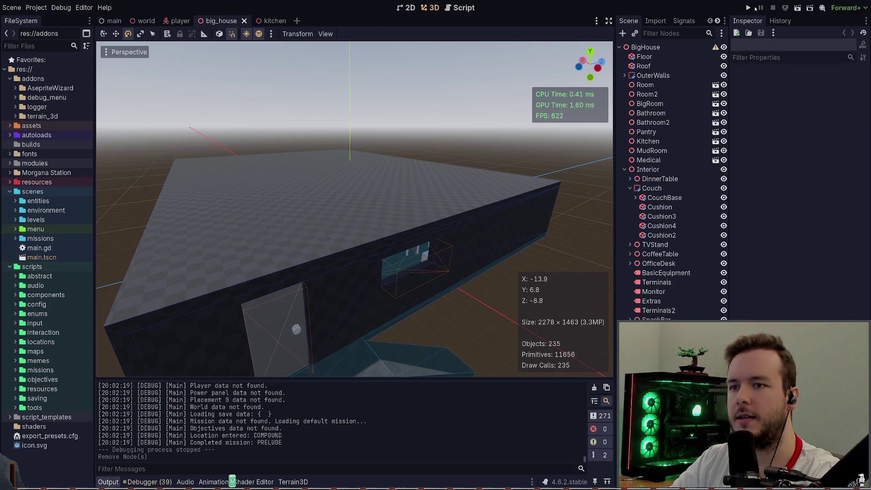
click(146, 21)
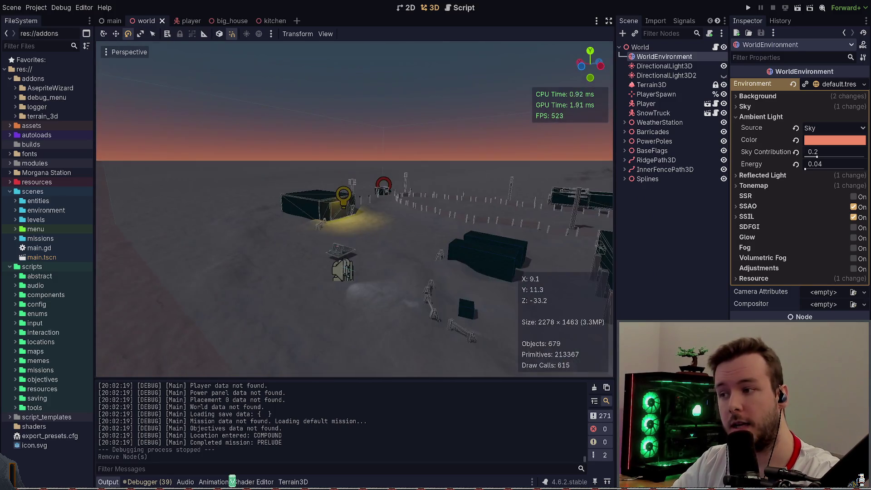
Step: Fly over the compound to an elevated overview, then bring up Neovim's file tree in the terminal
key(w)
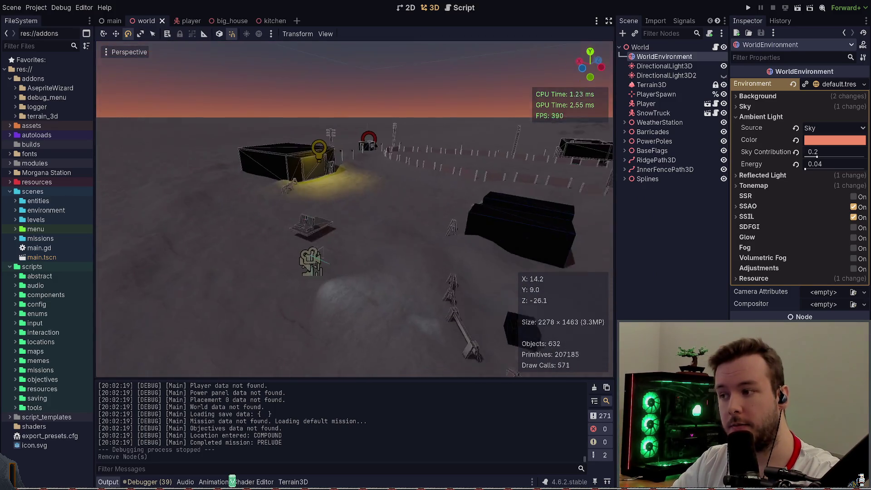
key(w)
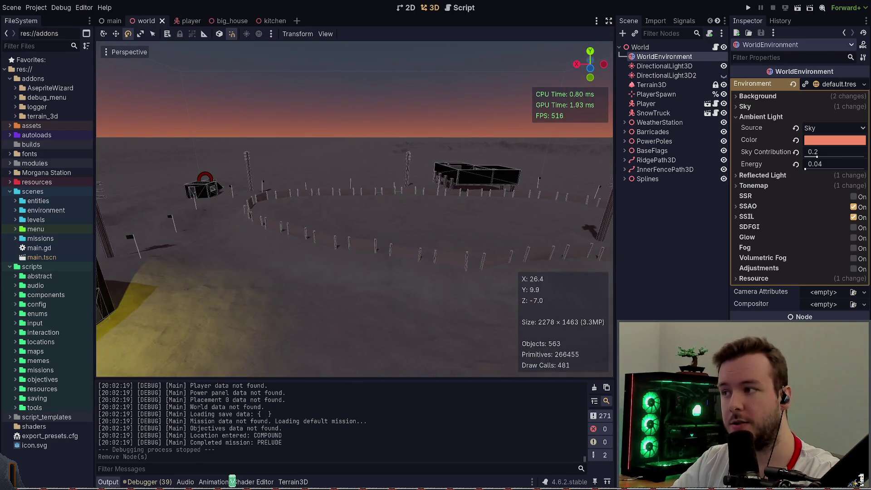
key(w)
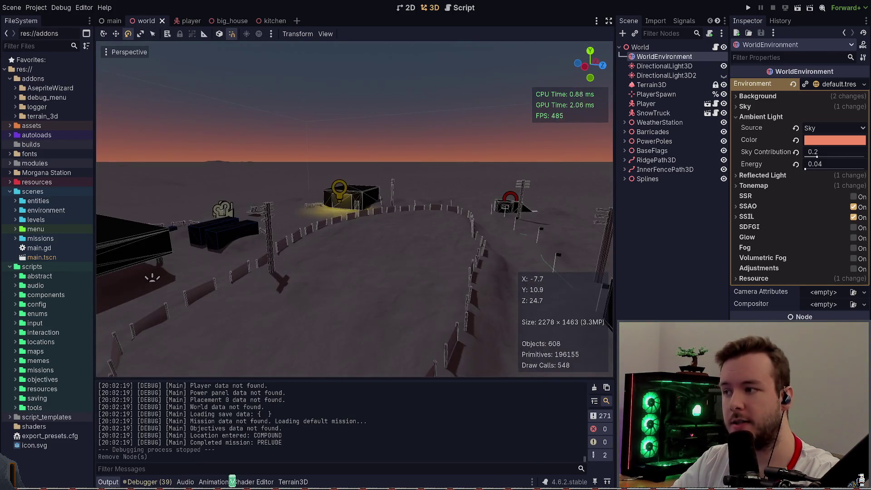
right_drag(417, 54, 437, 66)
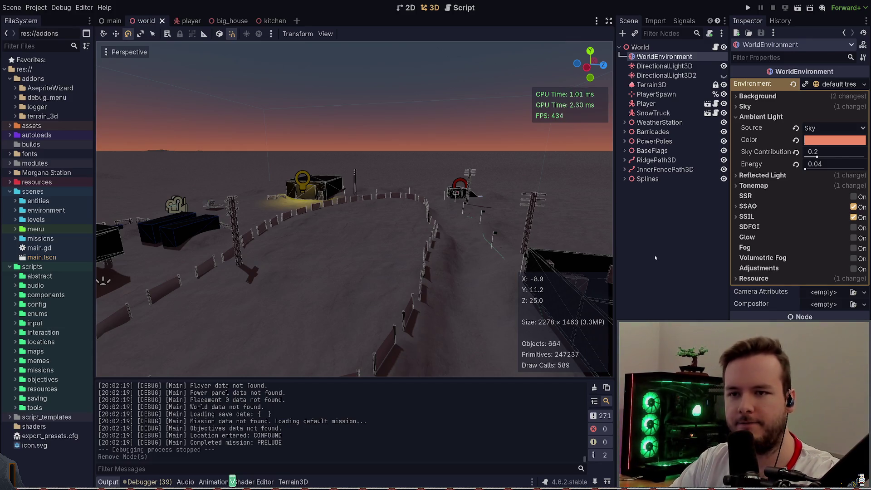
mouse_move(453, 223)
middle_down()
mouse_move(305, 239)
mouse_move(272, 272)
mouse_move(376, 243)
middle_up()
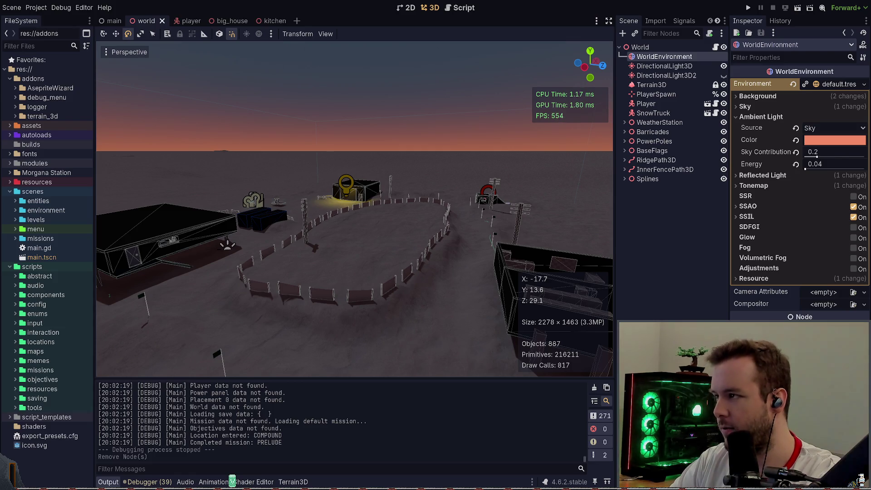
key(super+grave)
key(q)
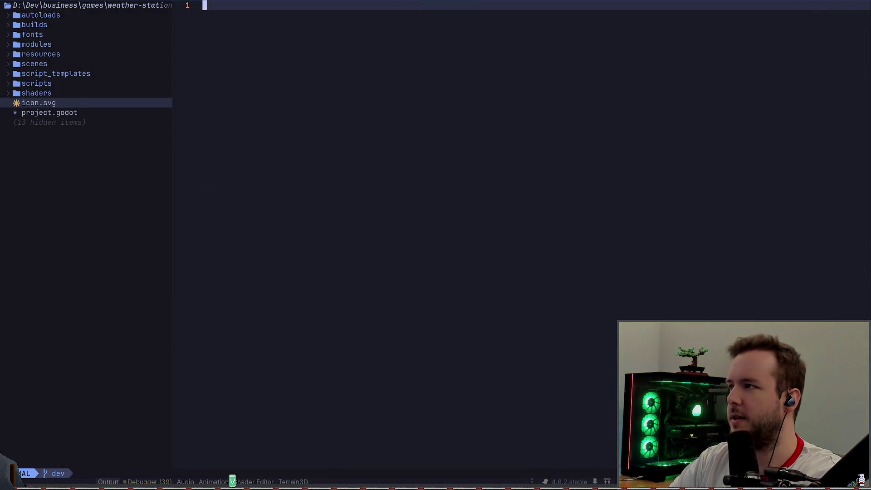
Step: Dismiss the drop-down terminal to bring Godot's world scene back
key(super+grave)
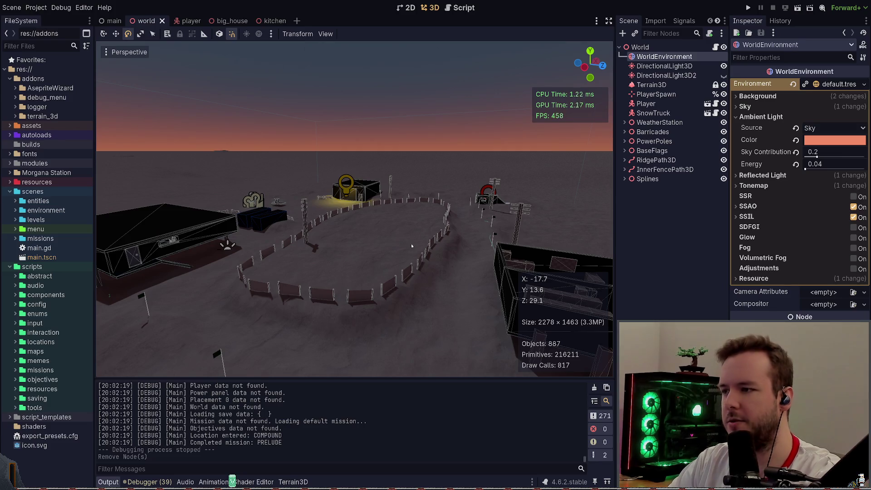
Step: Pan out over the empty terrain and select the PlayerSpawn marker
key(KP_3)
scroll(354, 208, down, 8)
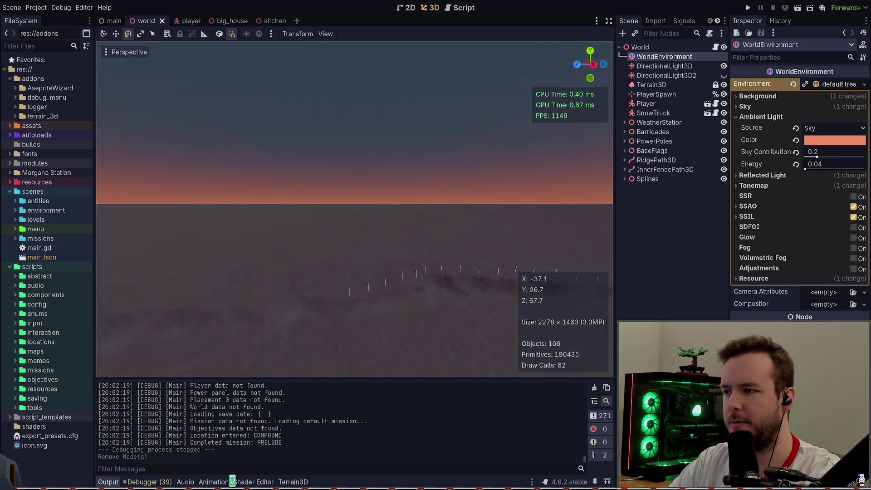
mouse_move(302, 207)
middle_down()
mouse_move(353, 211)
mouse_move(355, 231)
mouse_move(355, 220)
middle_up()
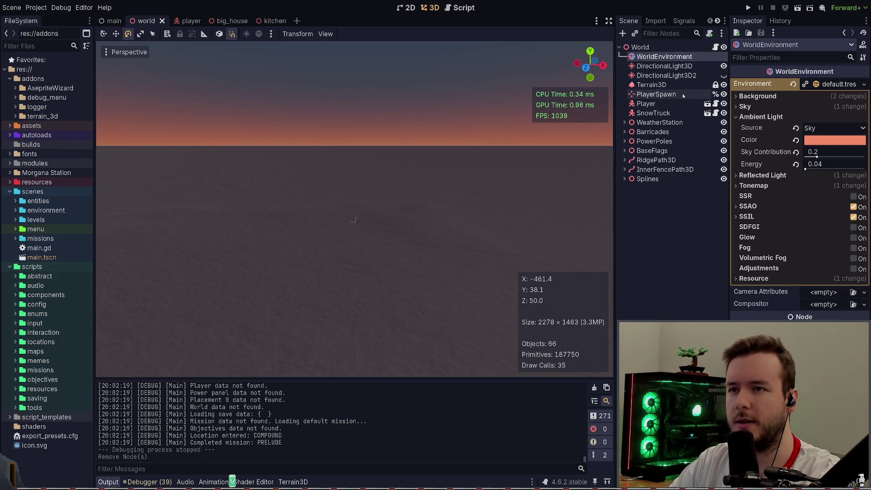
click(357, 223)
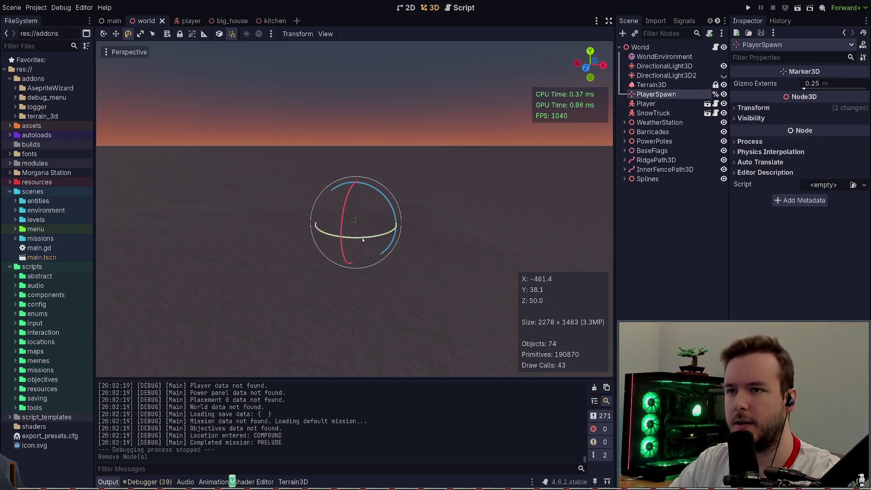
Step: Orbit around PlayerSpawn, then switch over to the Obsidian notes
mouse_move(456, 165)
middle_down()
mouse_move(456, 154)
mouse_move(456, 204)
mouse_move(456, 177)
mouse_move(456, 195)
mouse_move(390, 183)
mouse_move(458, 199)
mouse_move(432, 198)
middle_up()
right_drag(457, 168, 457, 168)
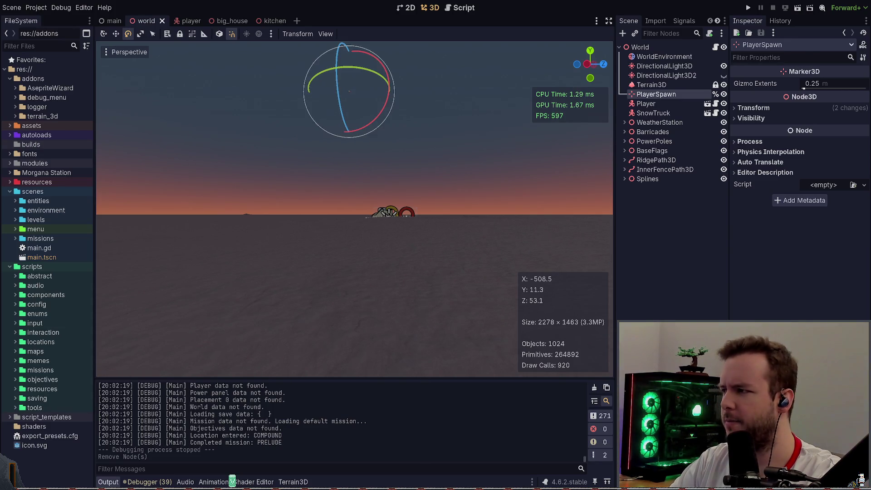
key(alt+Tab)
Step: Look through the GDD Story and Morgana Station - GDD notes, ending on GDD Story
click(78, 228)
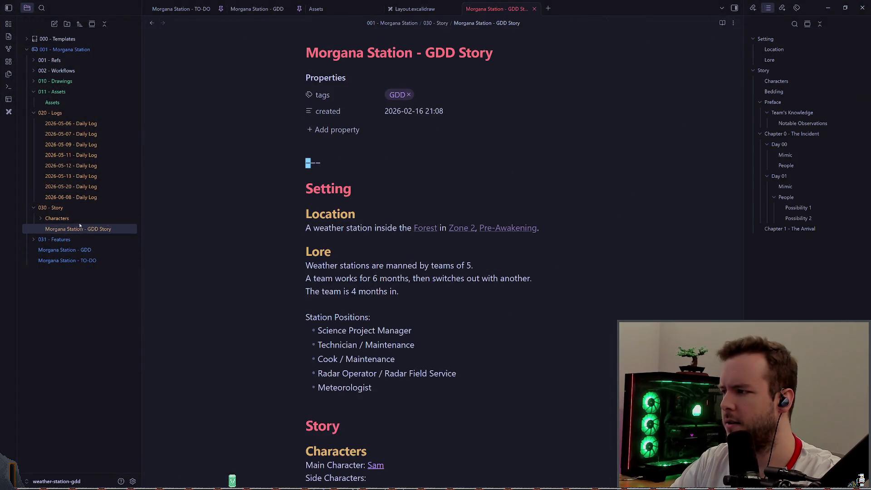
scroll(332, 217, down, 9)
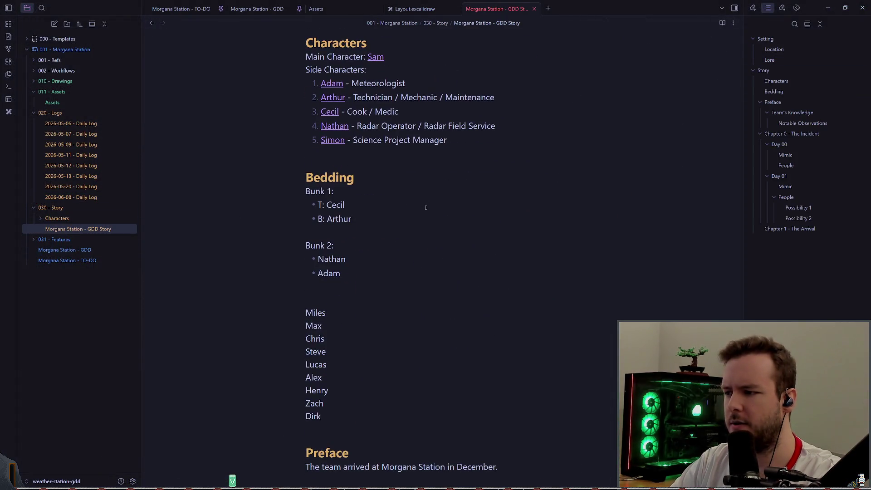
click(75, 249)
scroll(422, 211, down, 10)
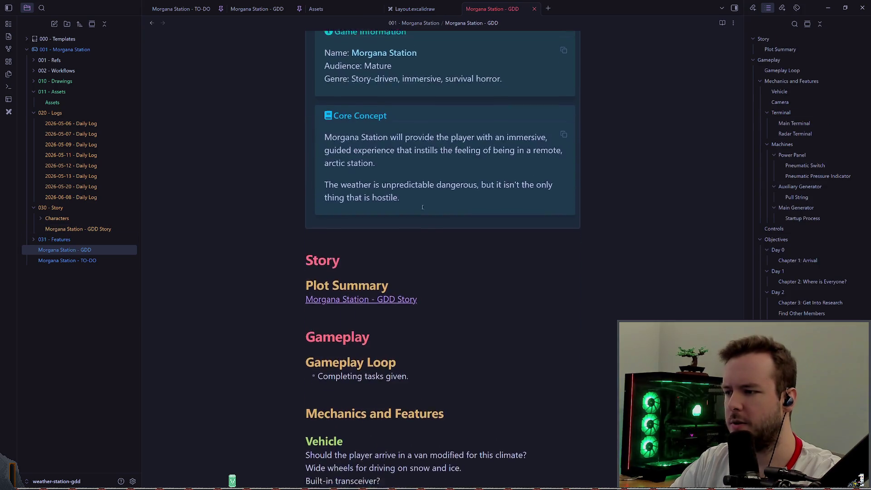
scroll(423, 211, down, 15)
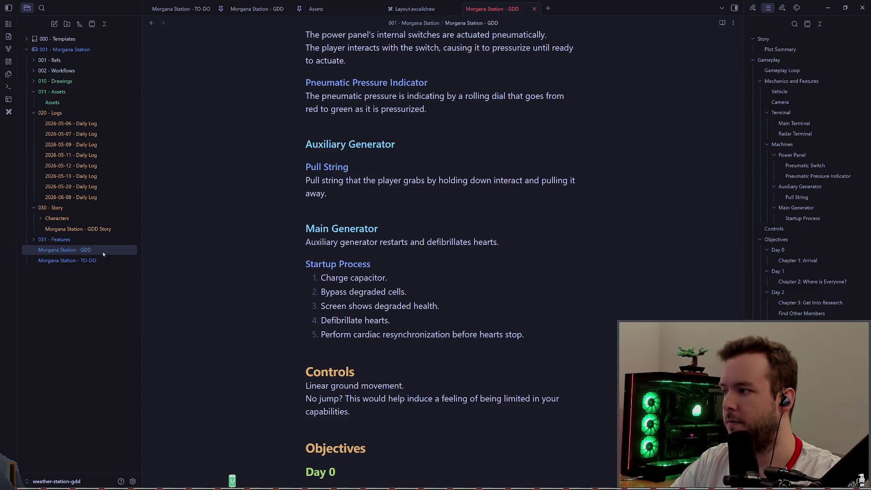
click(78, 229)
scroll(438, 189, down, 12)
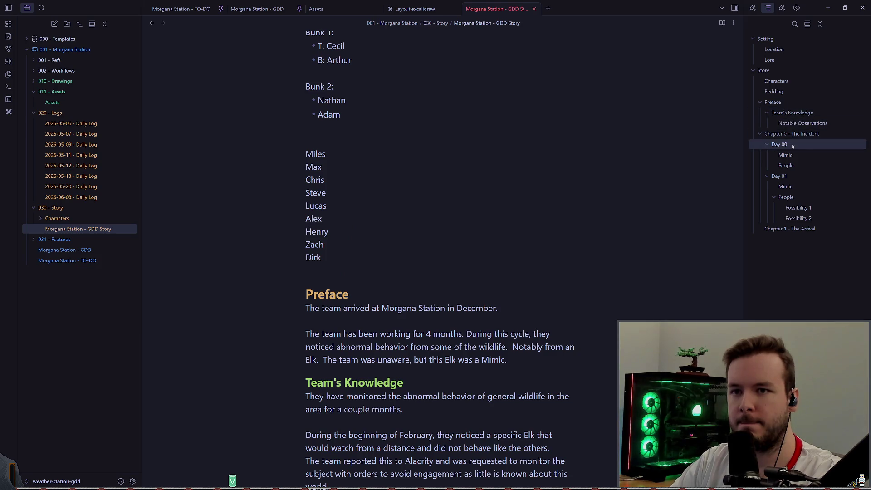
Step: Jump to Chapter 1 - The Arrival and select its opening words
click(799, 228)
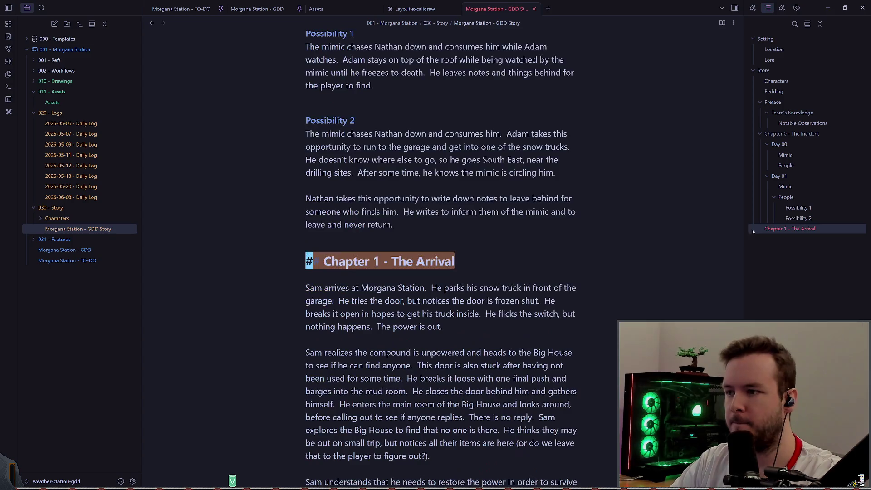
scroll(453, 227, down, 2)
click(452, 227)
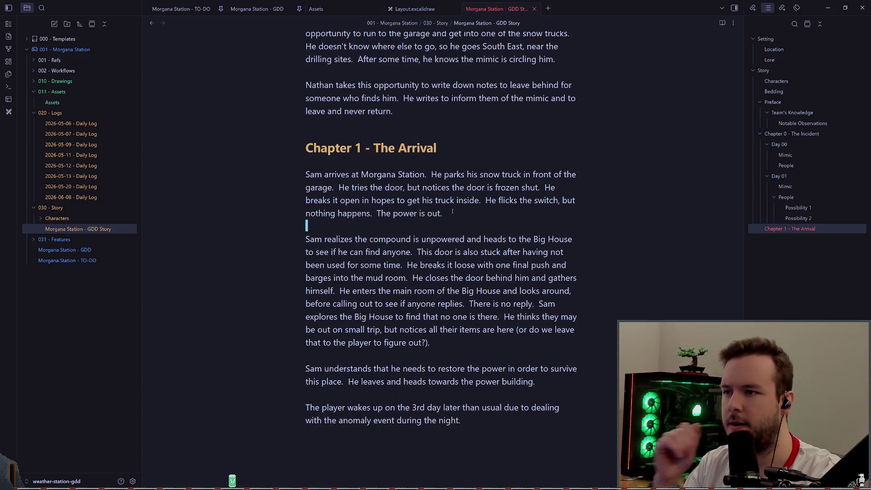
drag(305, 175, 427, 175)
Step: Place the insertion point right after 'The power is out.' in Chapter 1
click(473, 209)
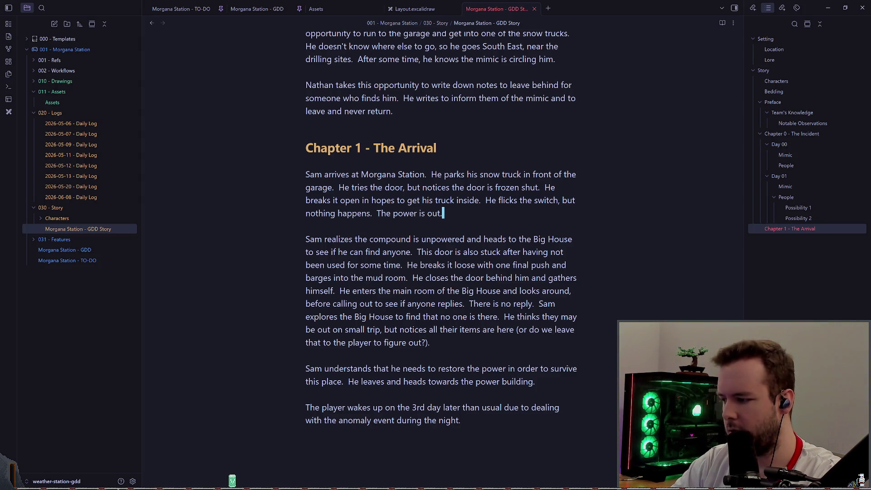
click(316, 9)
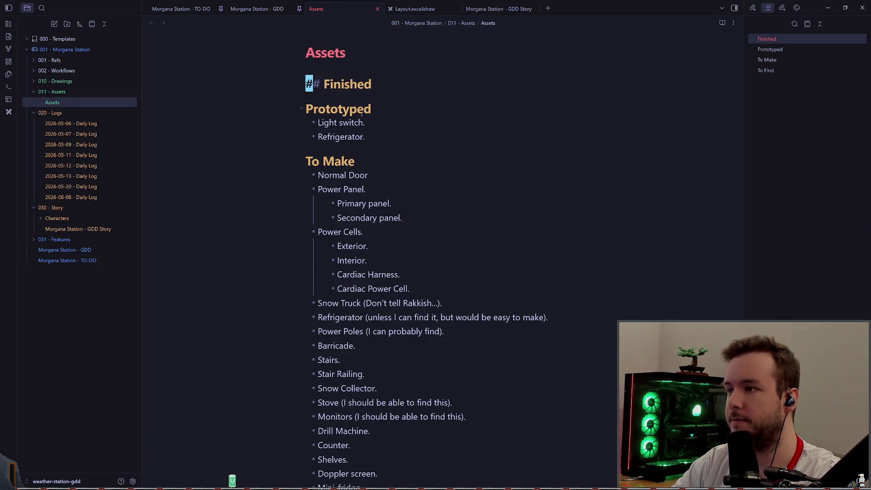
drag(368, 176, 318, 176)
click(371, 172)
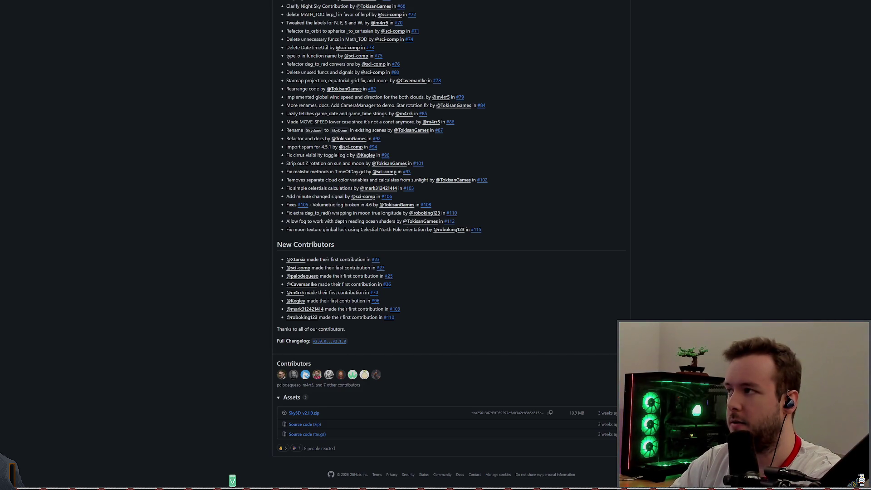
Step: Show Brave image results for 'summit station greenland weather' and zoom the page in
key(Home)
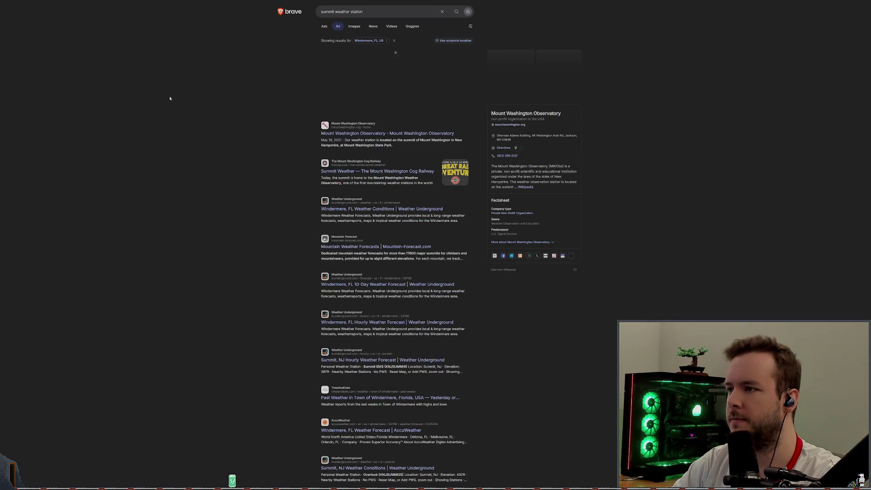
click(353, 27)
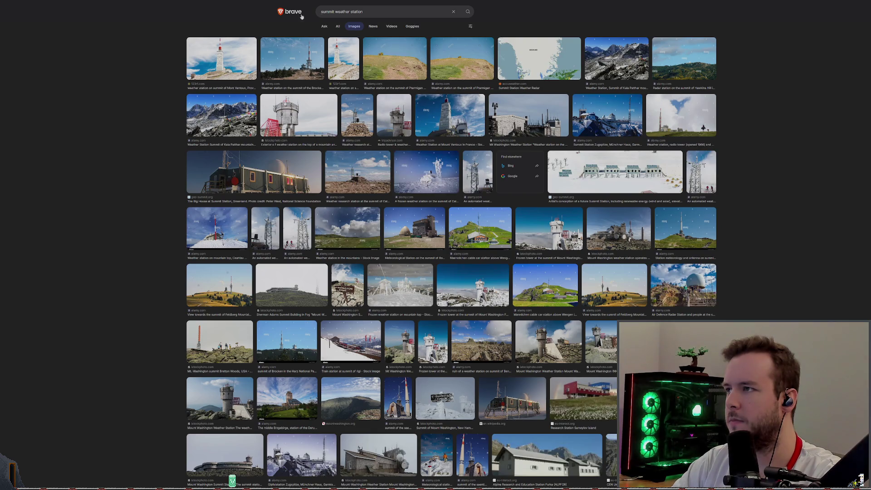
click(320, 11)
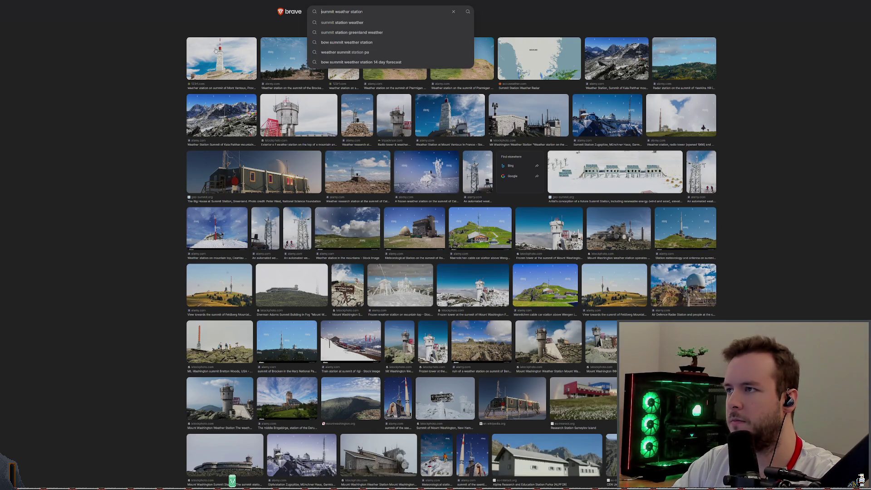
click(355, 32)
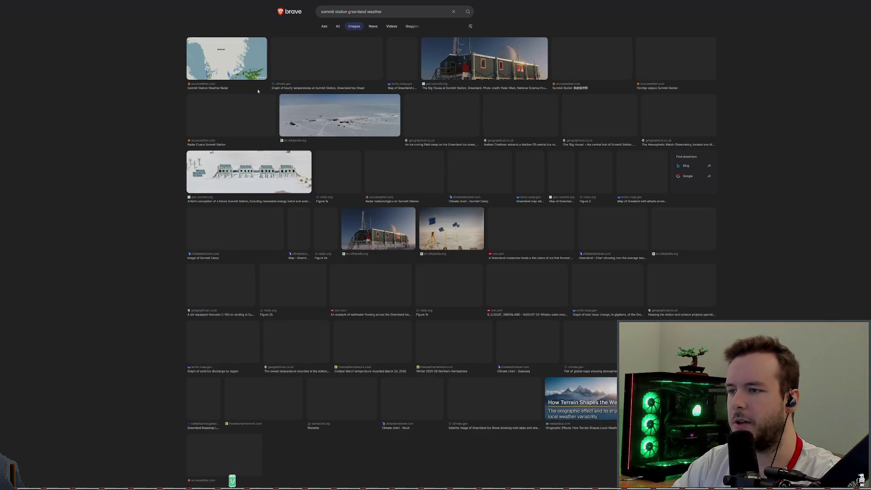
key(ctrl+plus)
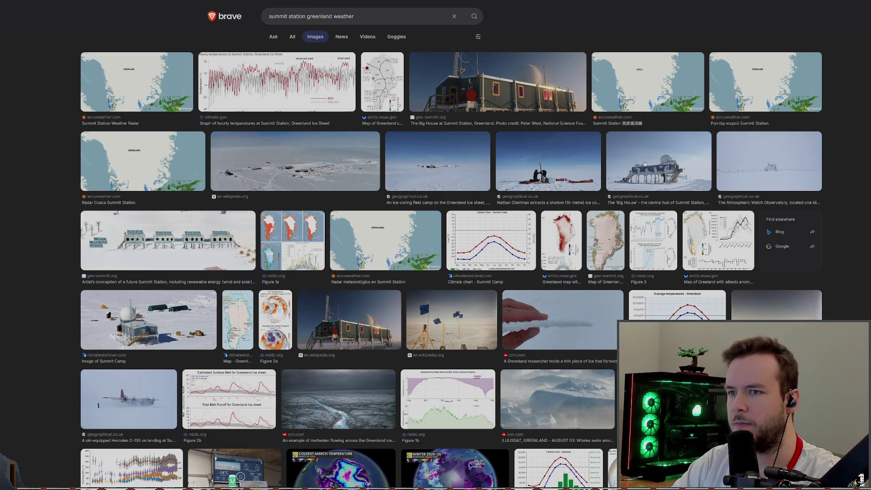
Step: Preview the Summit Camp photo and another photo of the domed station
scroll(351, 334, down, 5)
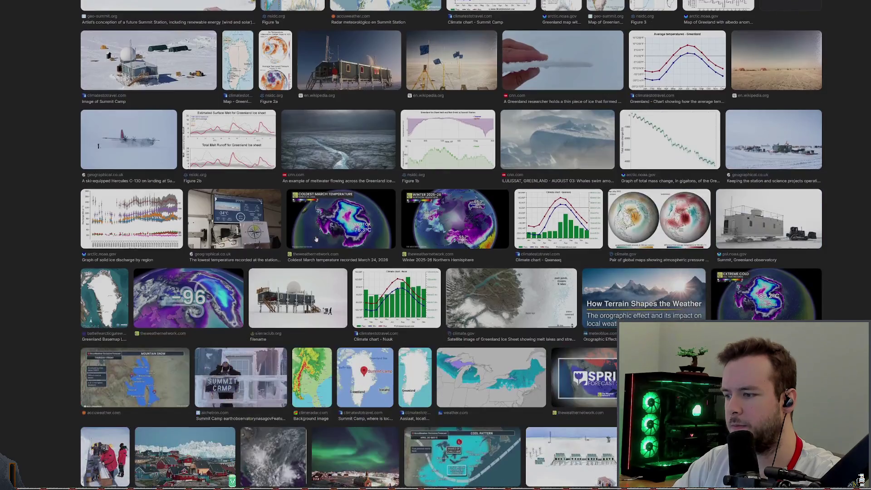
scroll(268, 245, down, 2)
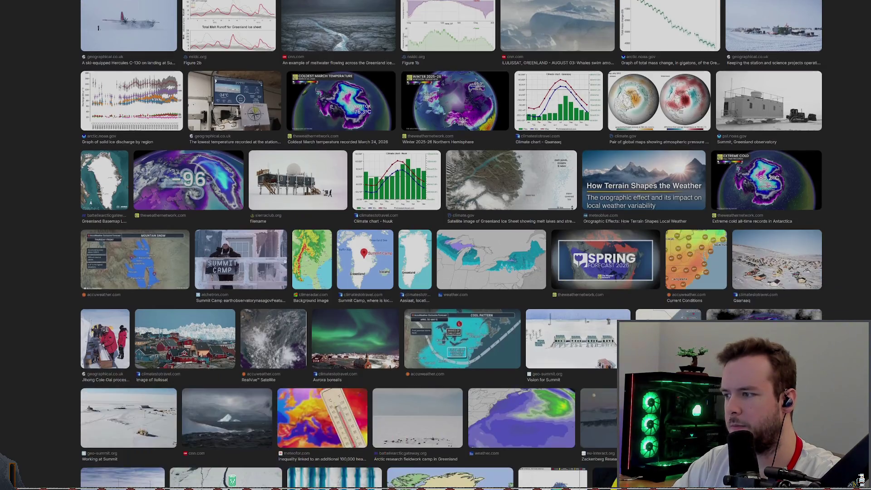
click(241, 261)
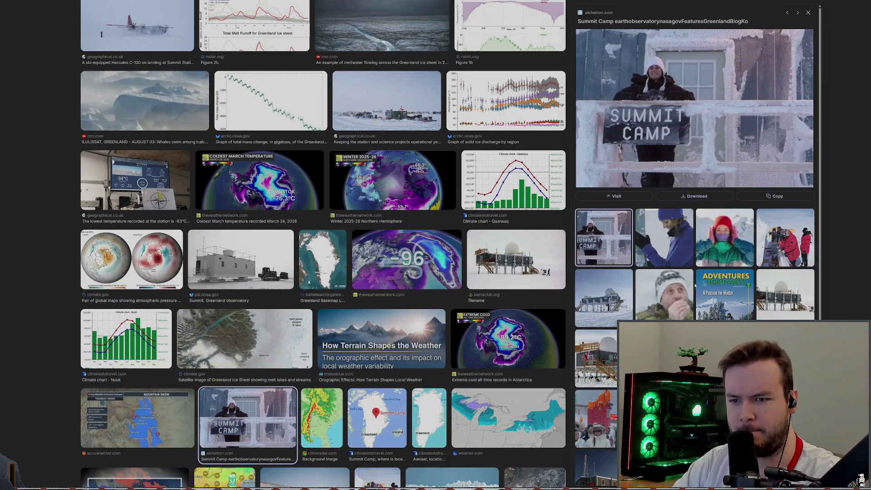
click(785, 294)
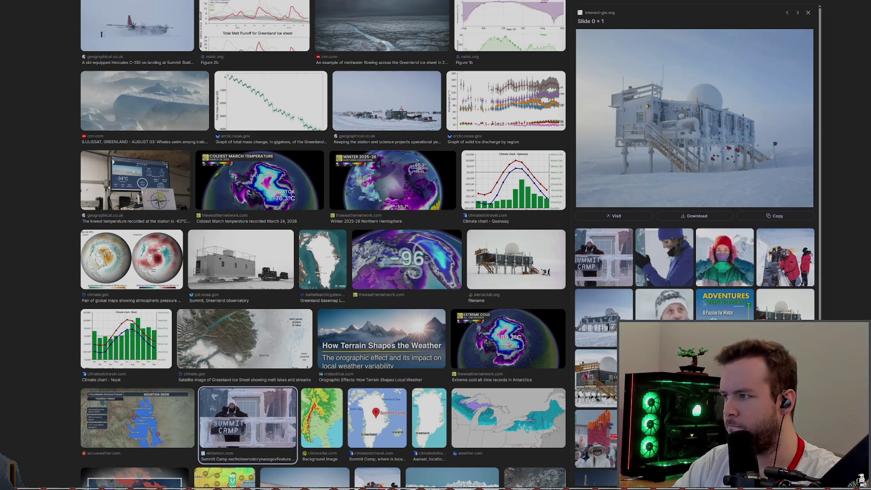
Step: Back in Obsidian, open the Morgana Station - GDD note at its Objectives section
key(alt+Tab)
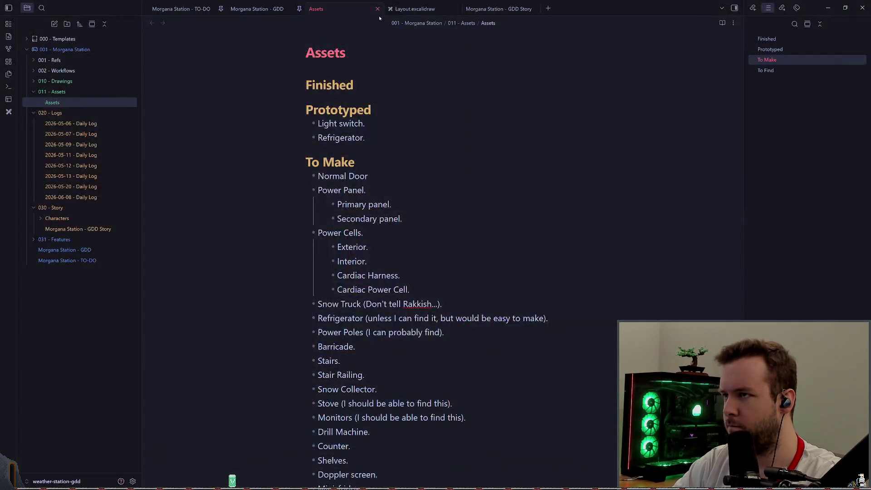
key(ctrl+1)
key(ctrl+2)
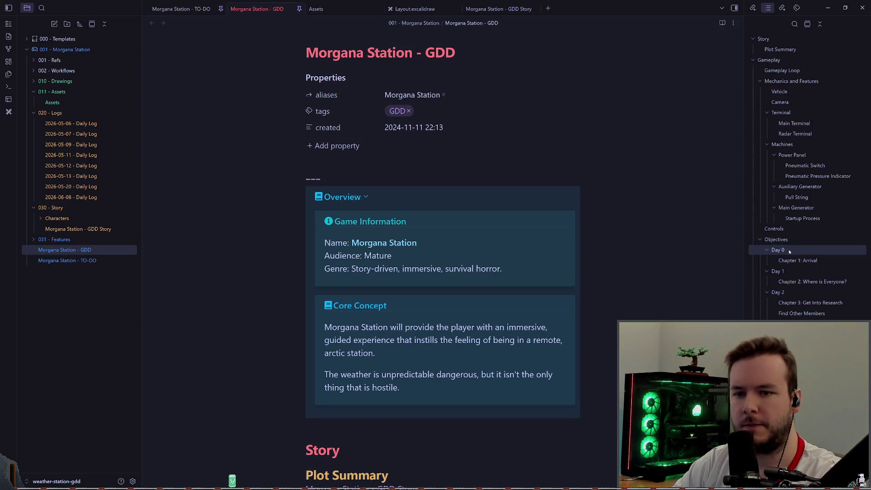
scroll(789, 252, down, 5)
scroll(781, 254, up, 10)
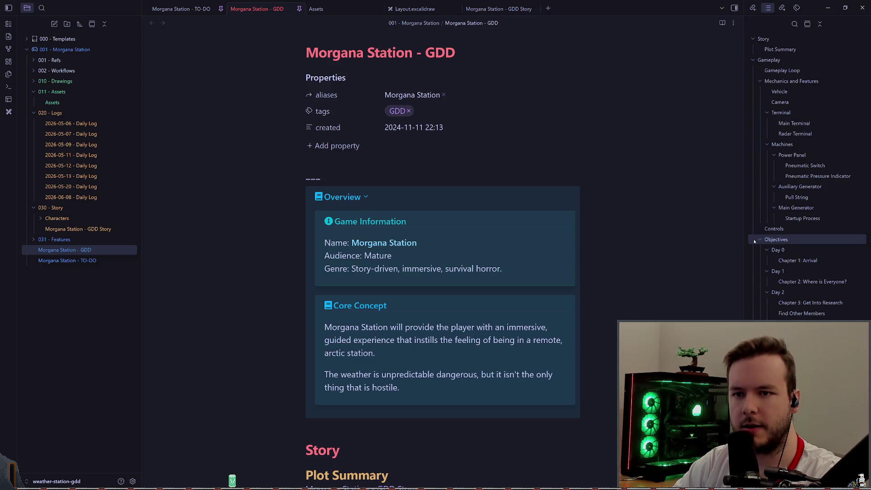
click(756, 239)
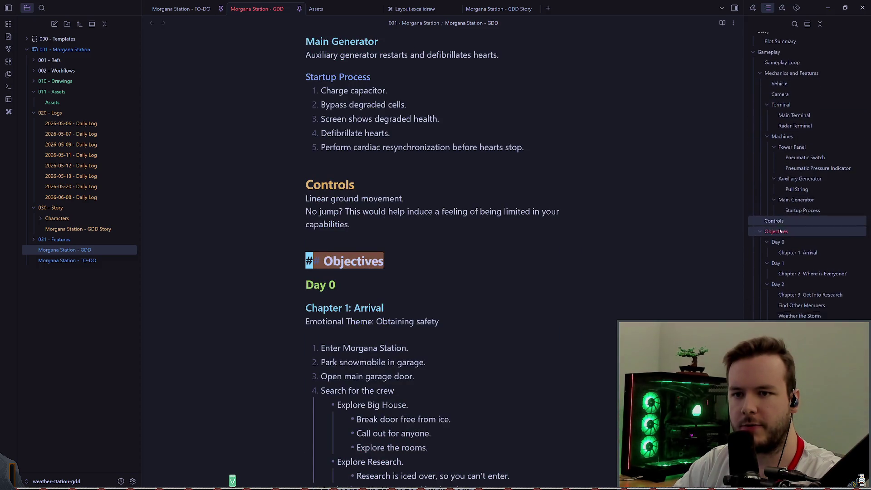
scroll(793, 125, down, 10)
scroll(796, 199, down, 1)
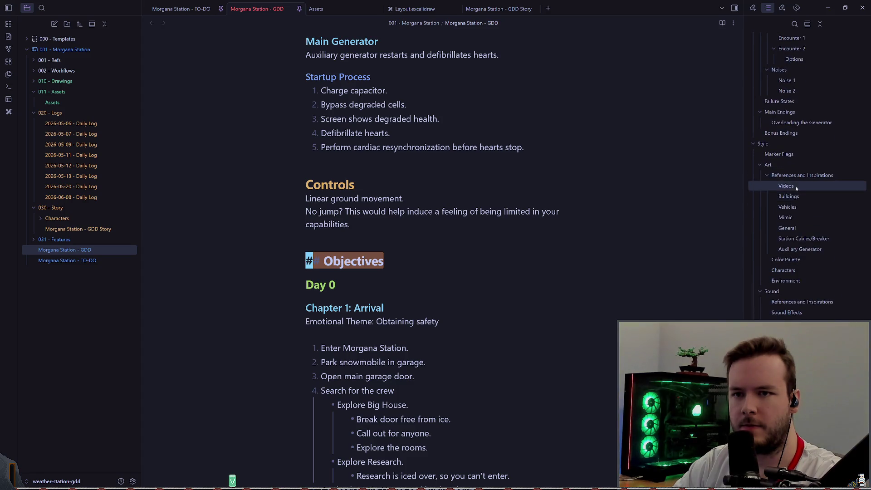
Step: Scroll down through the Buildings reference photos and back up again
click(790, 197)
scroll(468, 223, down, 12)
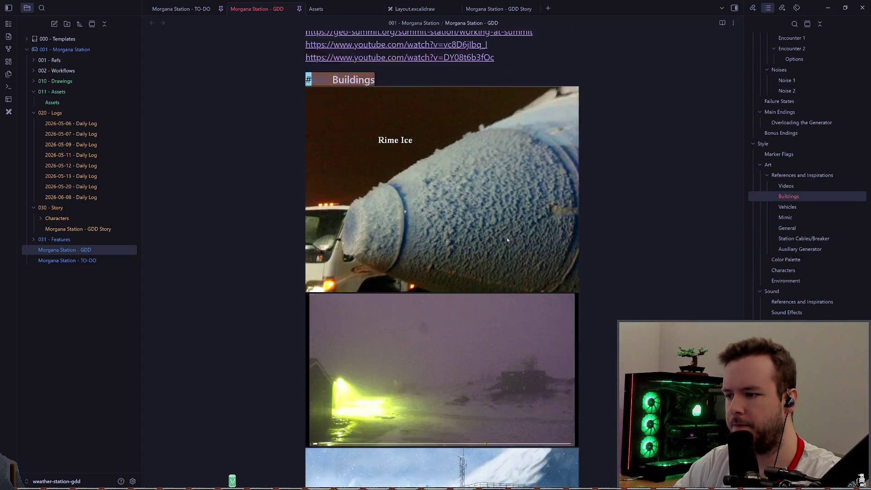
scroll(558, 238, down, 15)
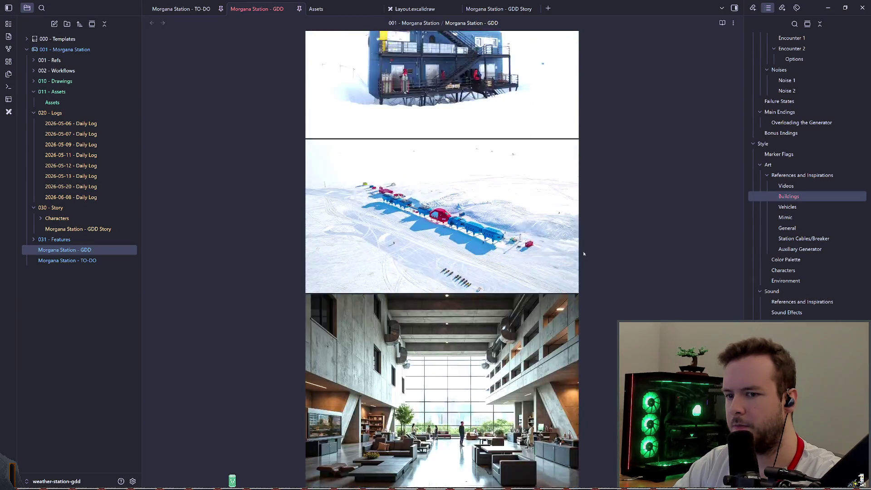
scroll(603, 236, down, 15)
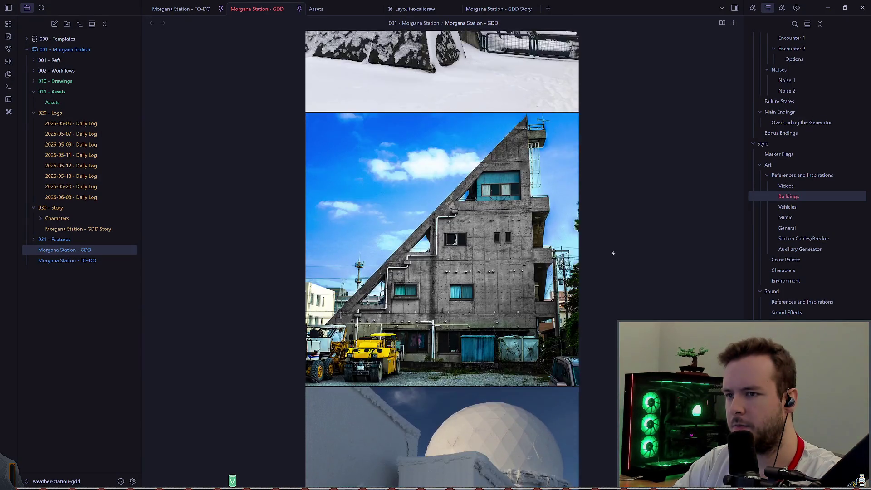
scroll(604, 247, down, 15)
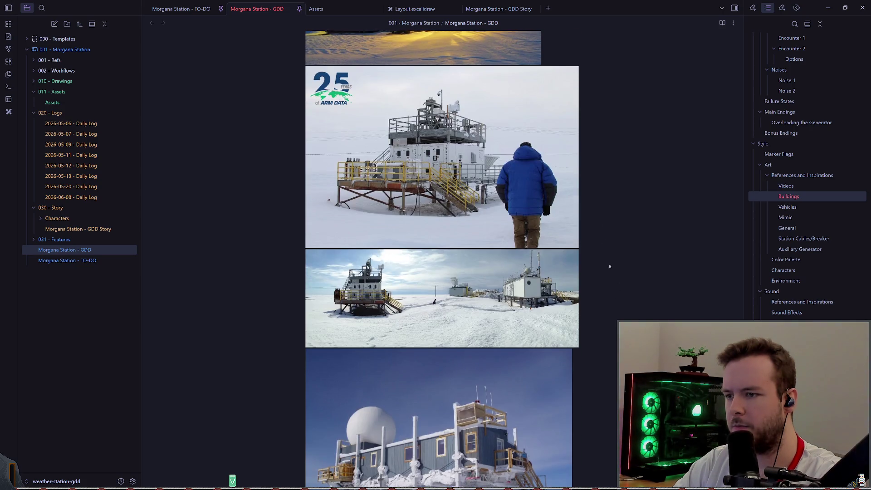
scroll(608, 266, down, 7)
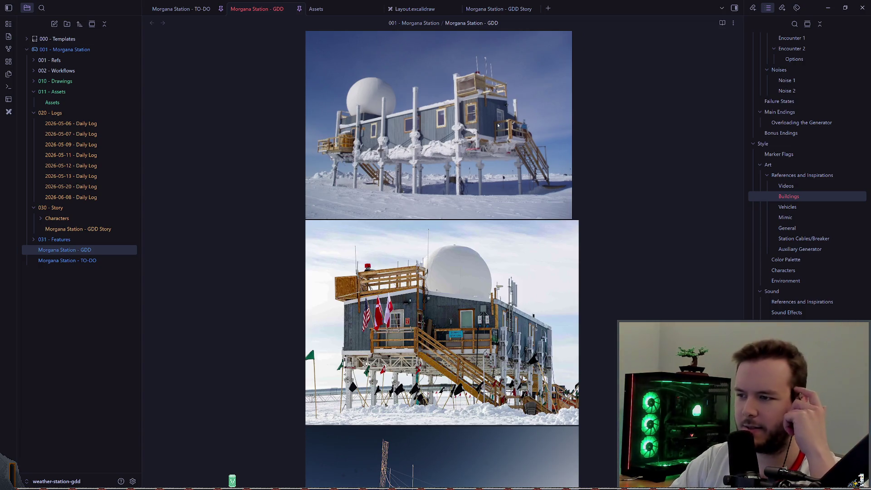
scroll(497, 125, down, 2)
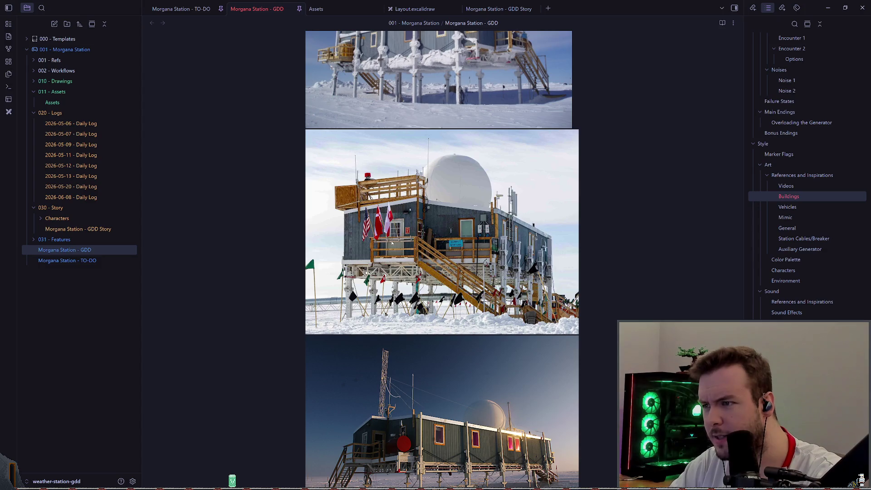
scroll(400, 243, down, 3)
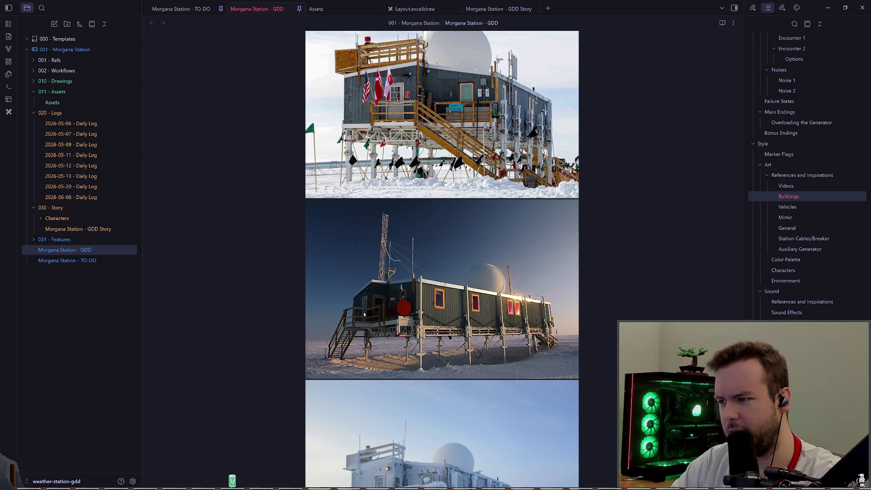
scroll(364, 315, down, 3)
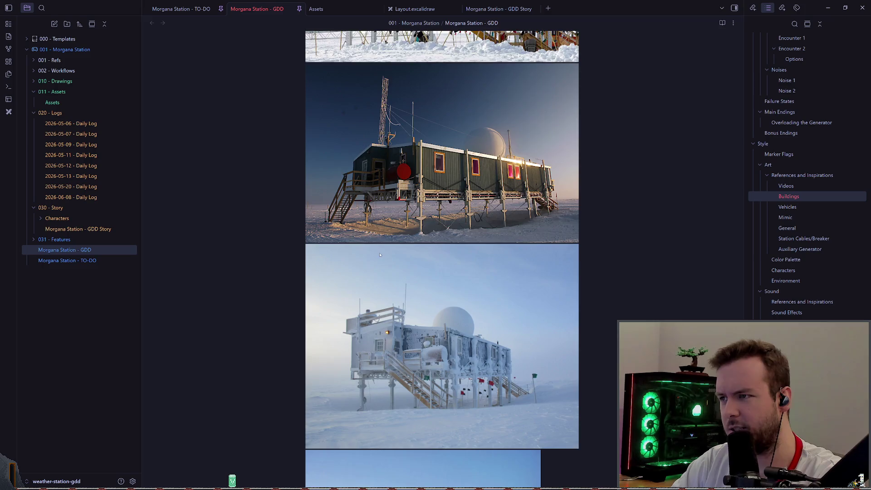
scroll(379, 255, down, 6)
scroll(379, 255, down, 11)
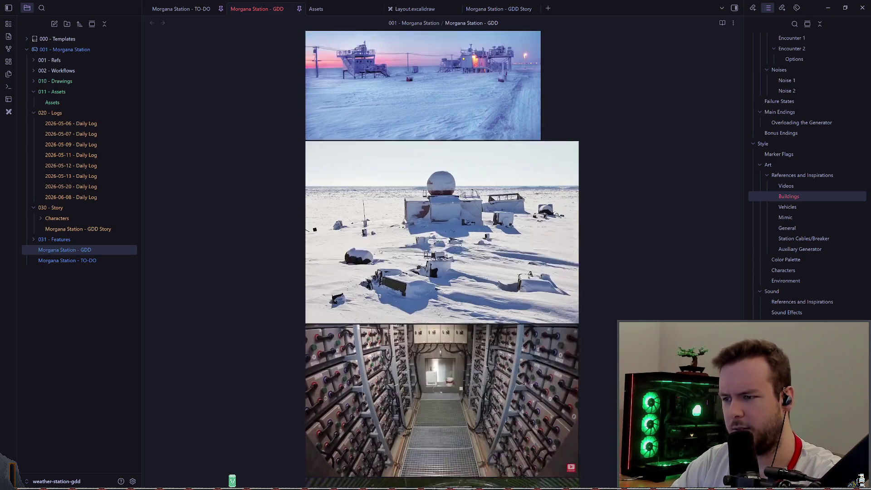
scroll(373, 244, down, 17)
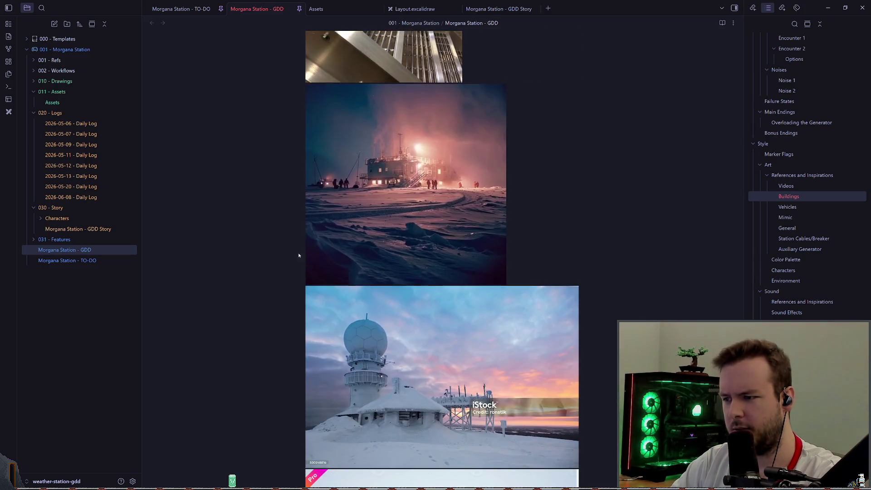
scroll(270, 255, down, 14)
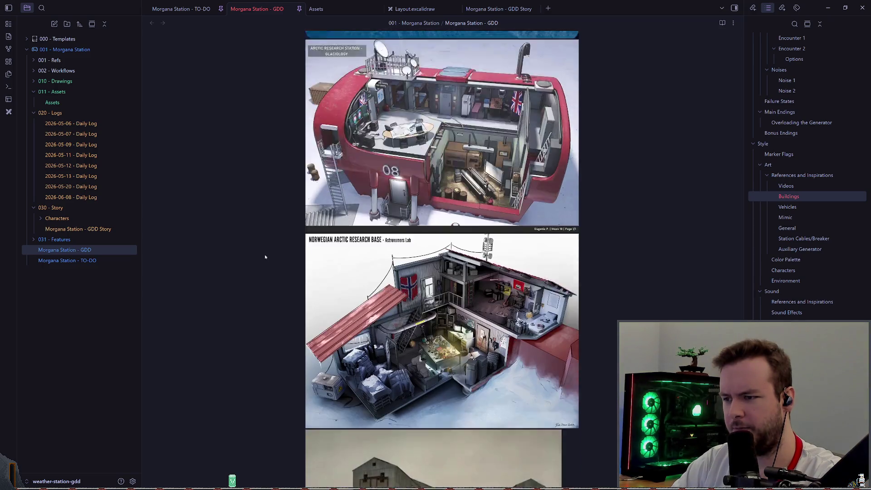
scroll(266, 252, down, 8)
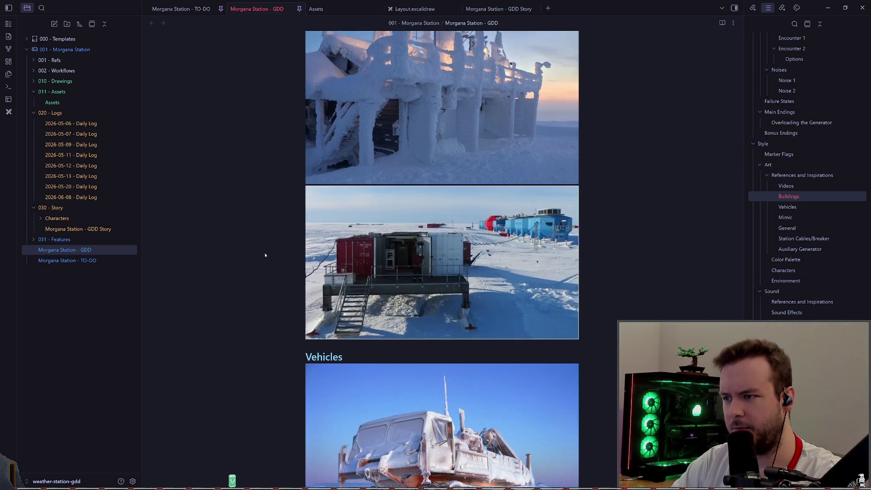
scroll(266, 251, down, 6)
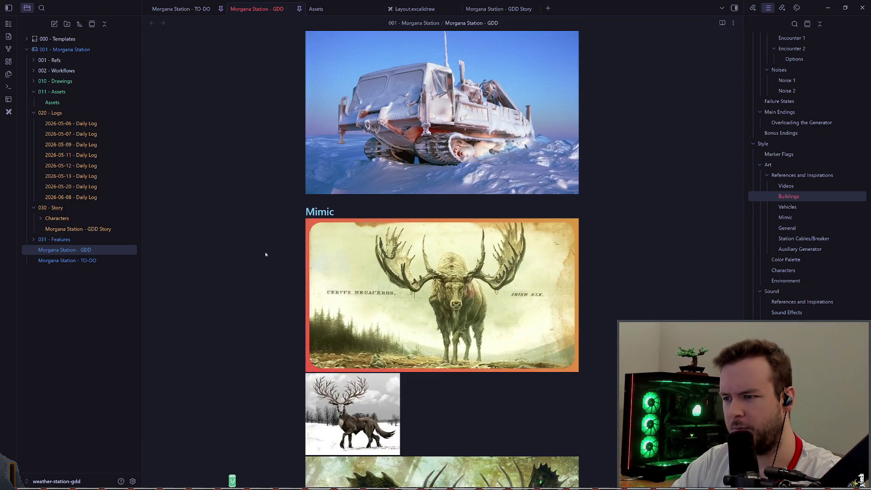
scroll(285, 265, up, 10)
scroll(628, 185, up, 20)
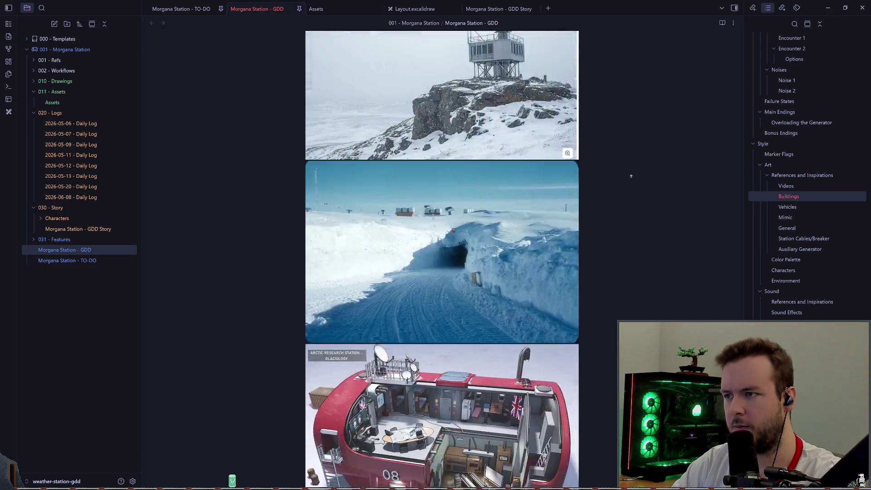
scroll(592, 272, up, 7)
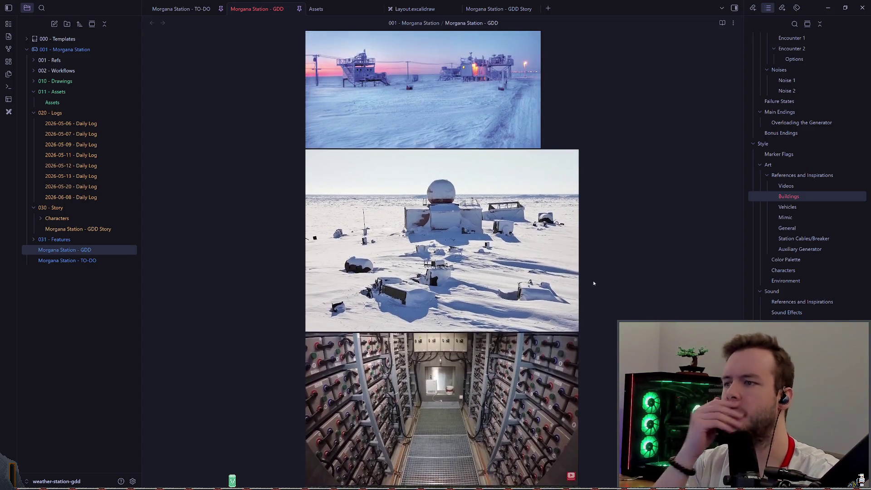
scroll(614, 295, up, 3)
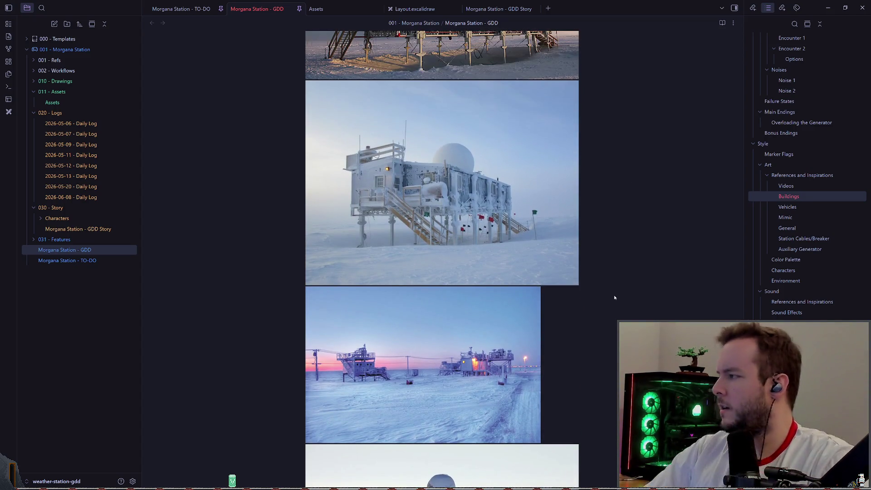
scroll(612, 333, up, 15)
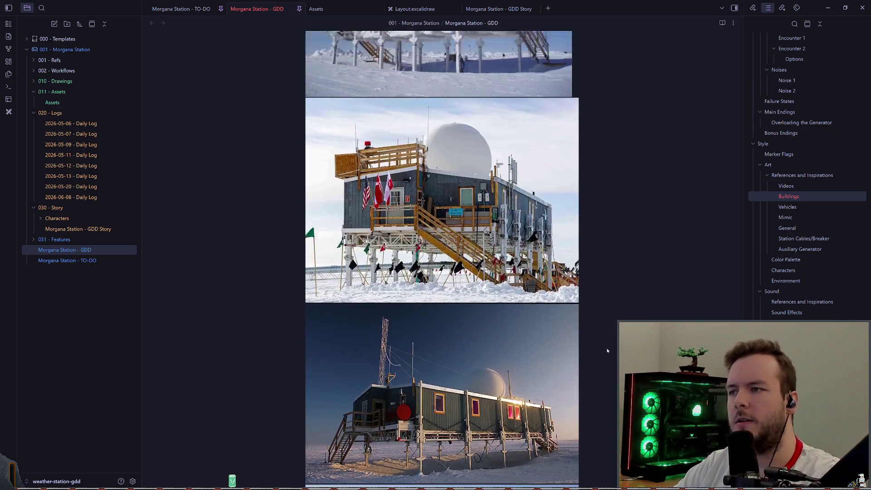
scroll(599, 345, up, 5)
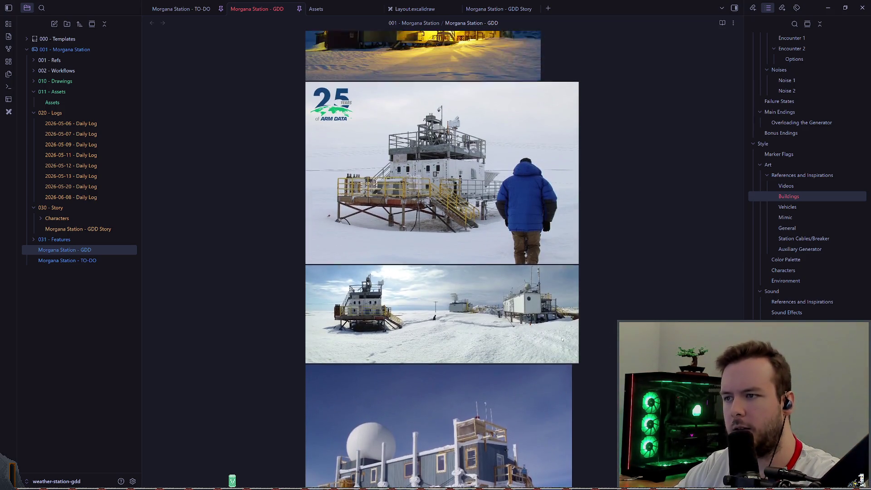
scroll(562, 330, up, 8)
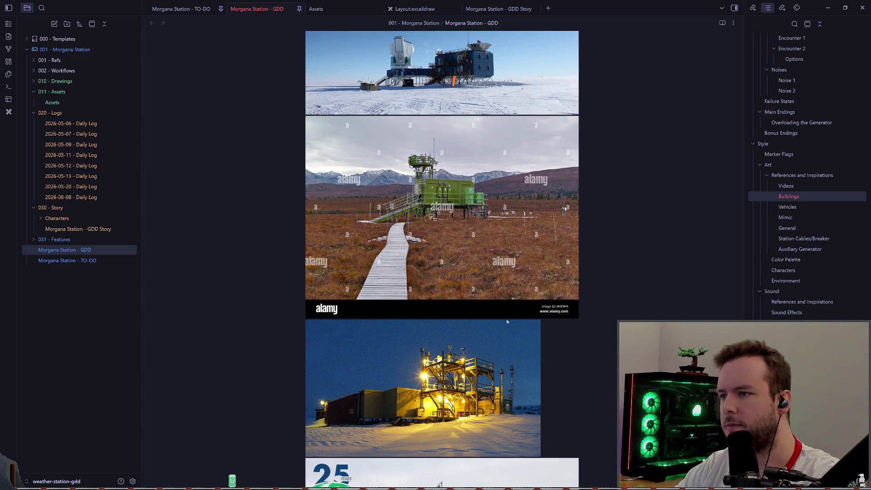
scroll(490, 308, up, 3)
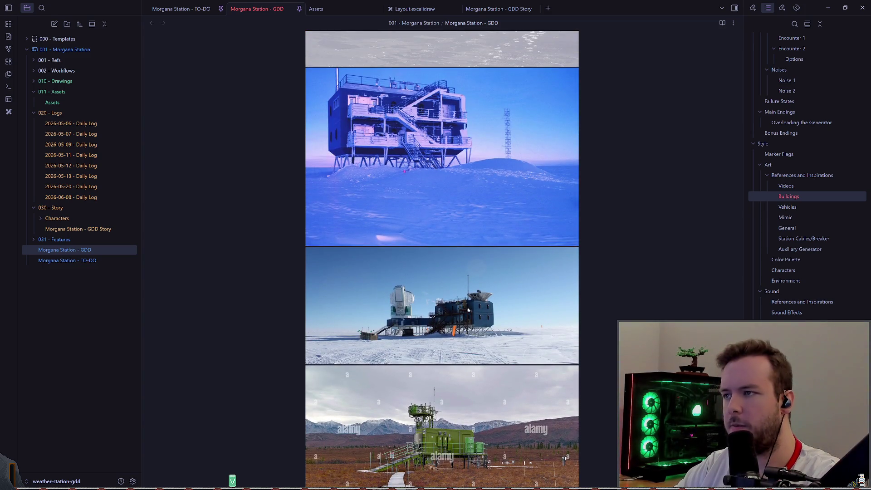
scroll(467, 310, up, 4)
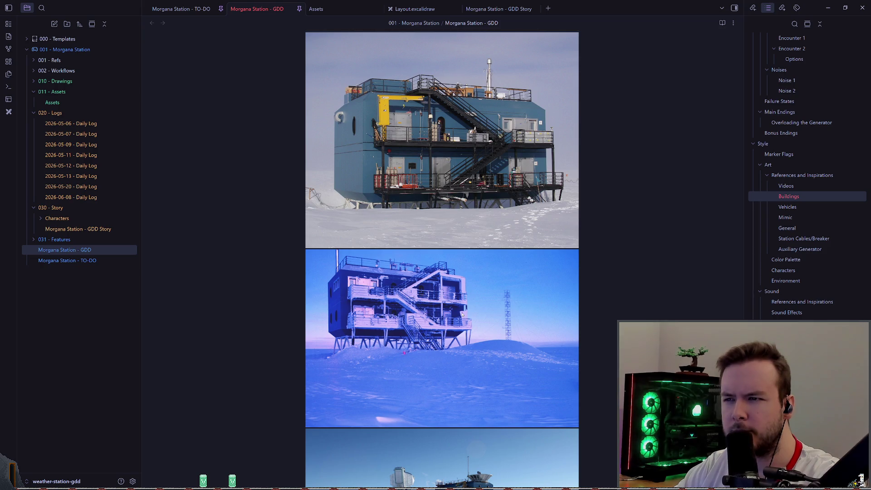
scroll(464, 312, up, 10)
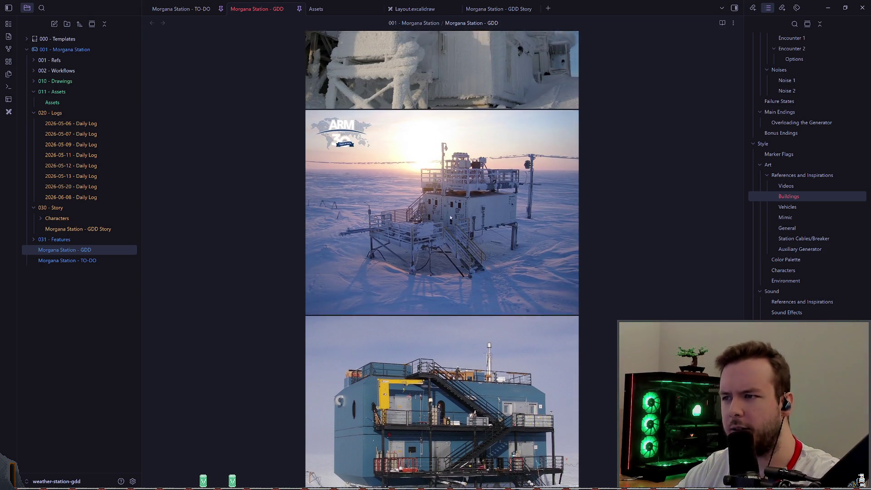
scroll(439, 233, up, 1)
scroll(448, 256, up, 5)
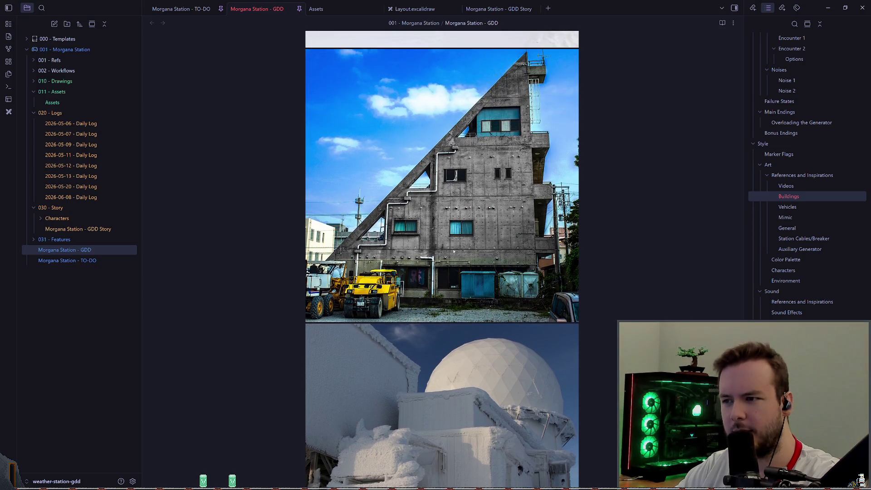
scroll(450, 263, down, 6)
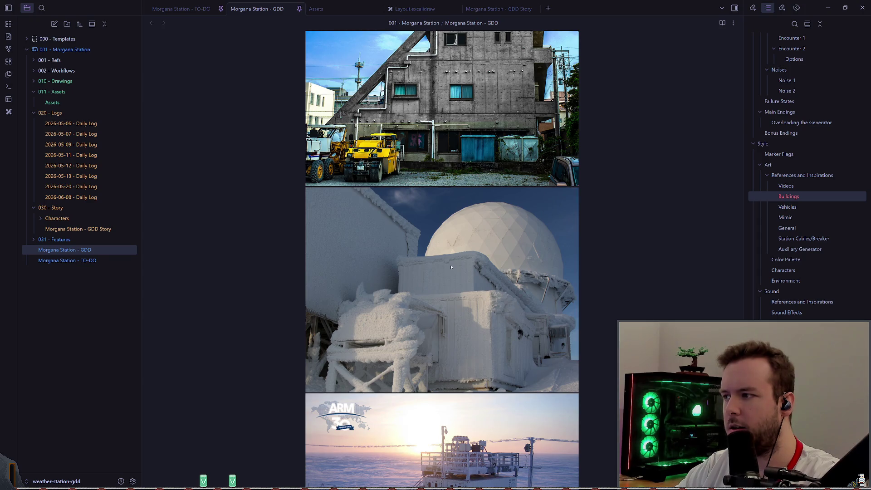
Step: In Brave, preview the Big House, Big House with flags, and Summit Camp photos
key(alt+Tab)
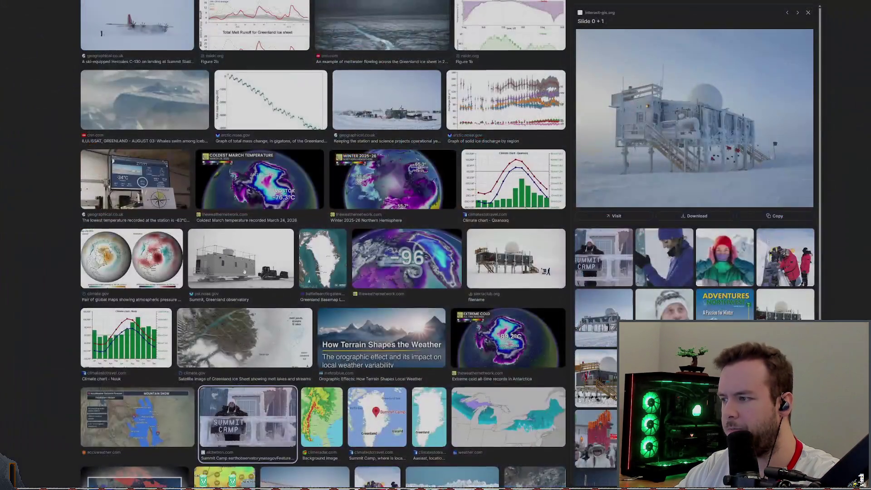
scroll(260, 264, down, 4)
scroll(498, 305, down, 8)
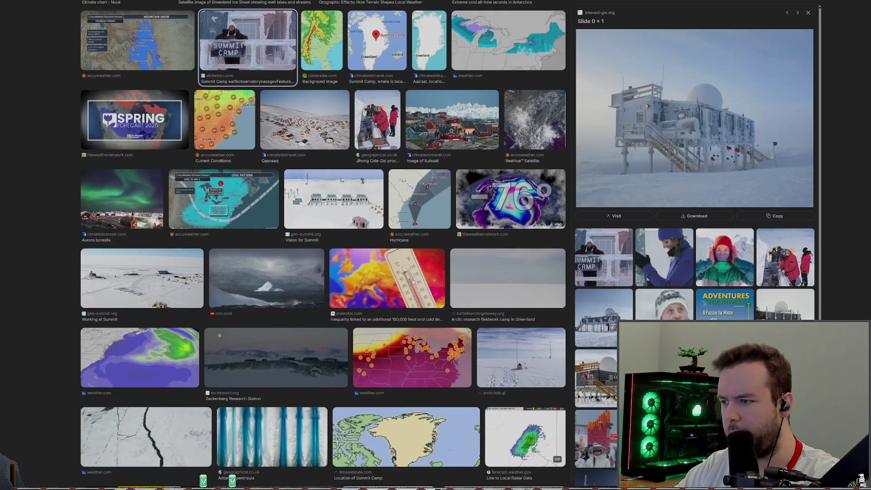
scroll(392, 295, up, 12)
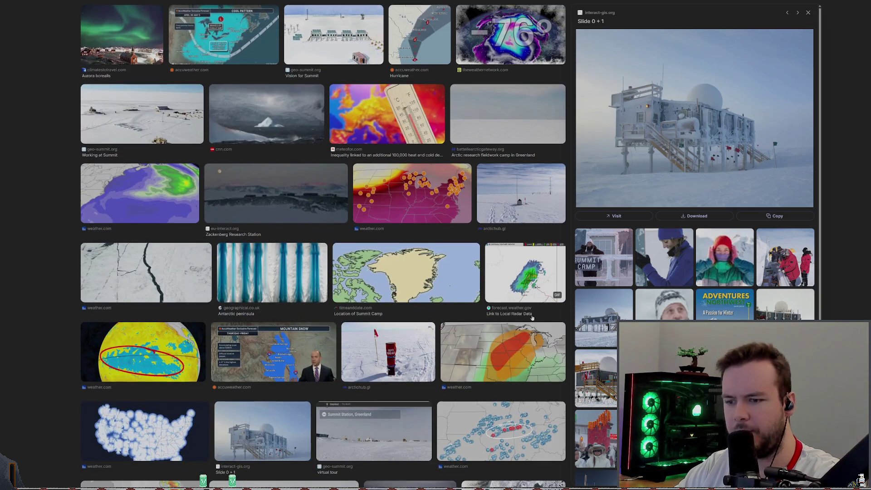
scroll(392, 299, up, 10)
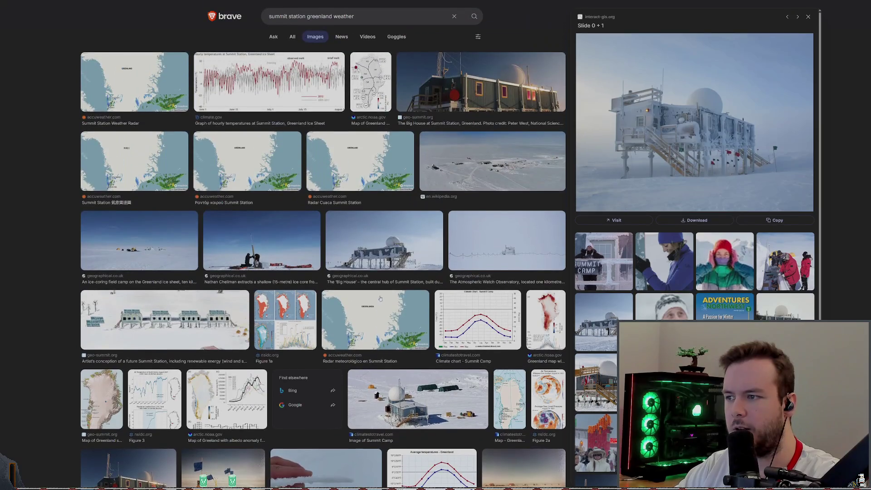
click(393, 242)
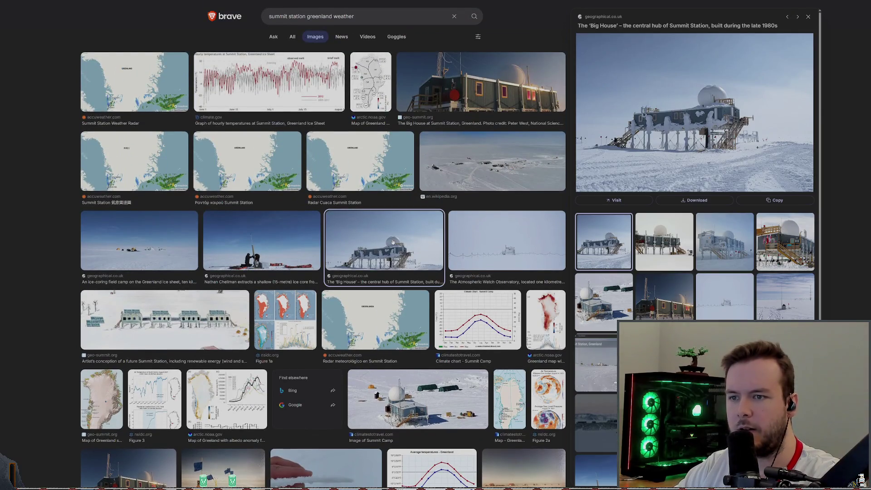
click(786, 258)
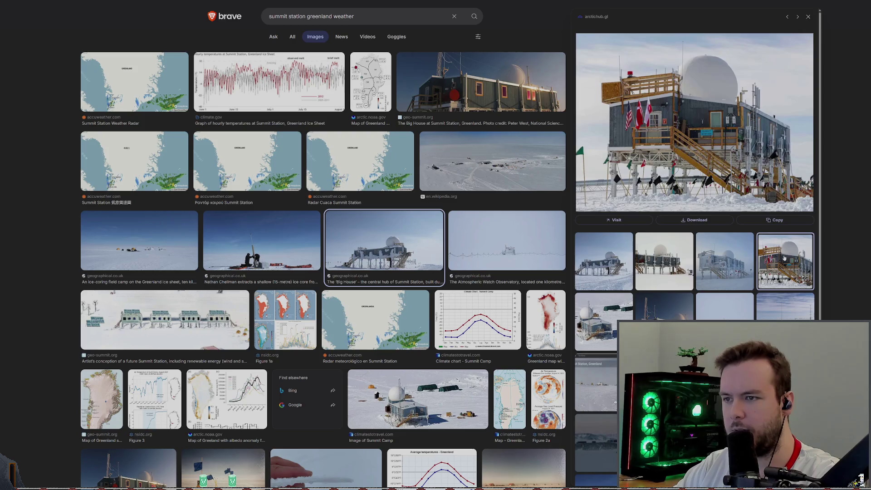
click(586, 319)
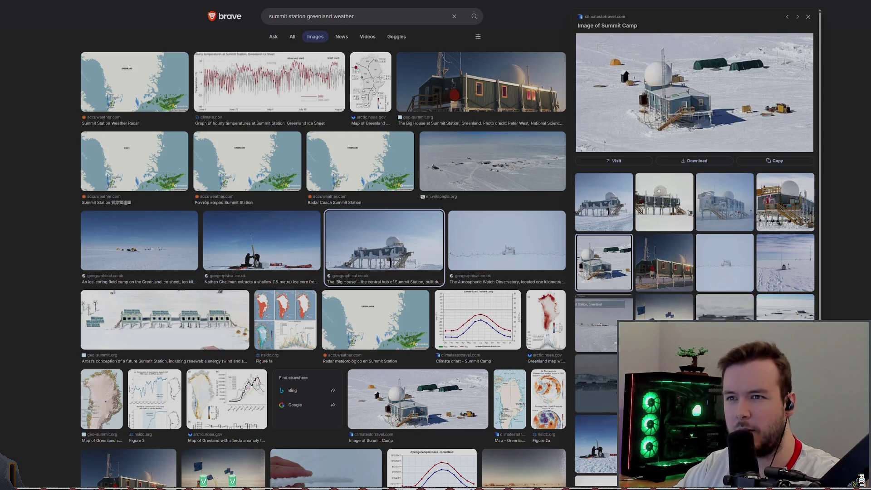
Step: Preview the geo-summit.org Big House at Summit Station photo and select the search query
scroll(725, 263, down, 3)
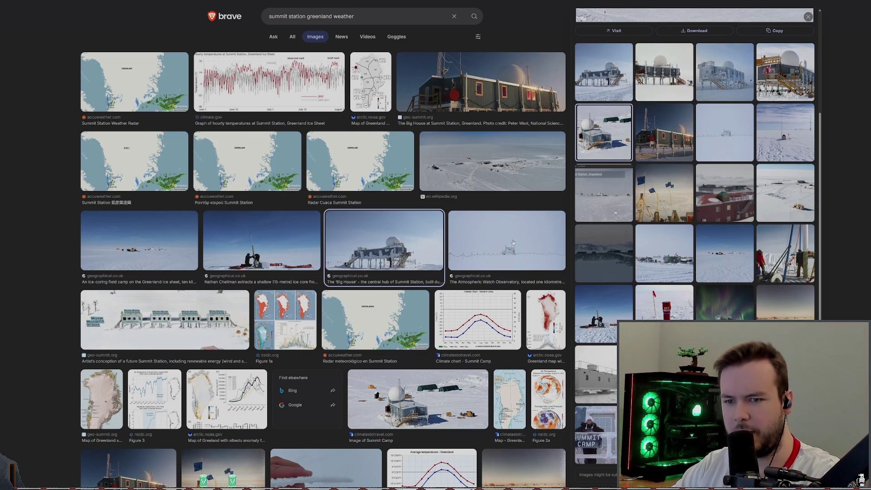
scroll(280, 273, down, 1)
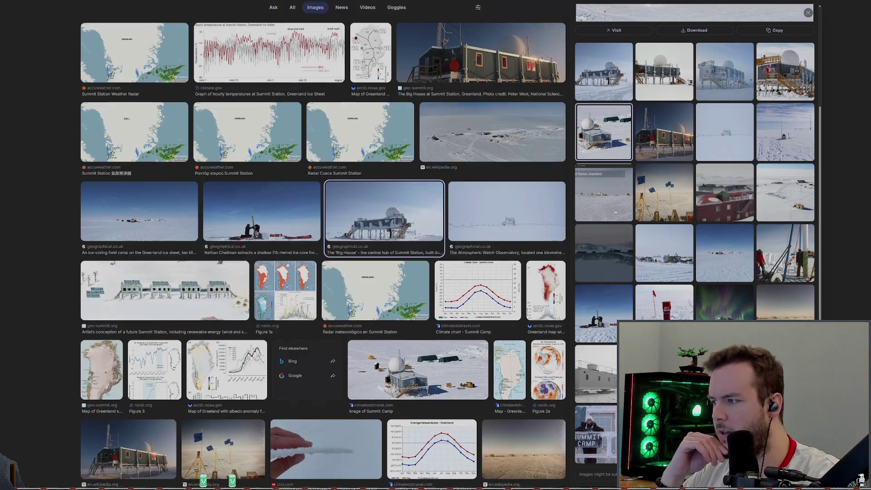
scroll(198, 257, up, 1)
click(459, 72)
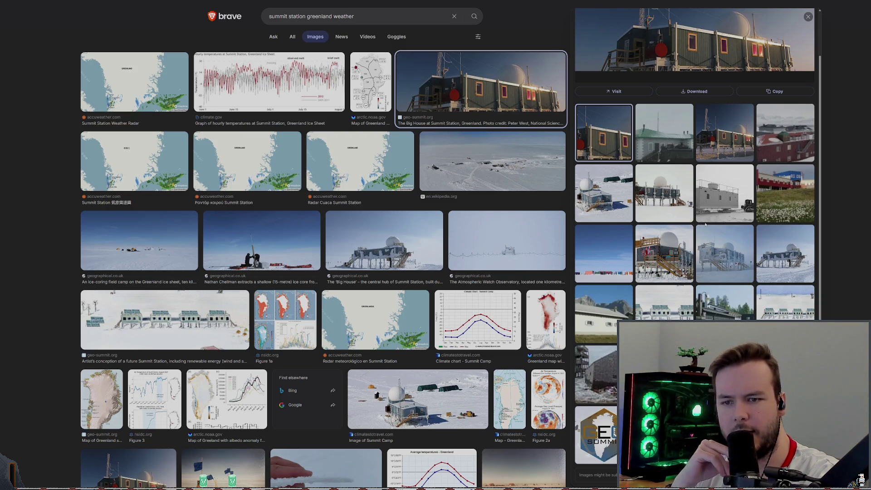
scroll(717, 232, up, 2)
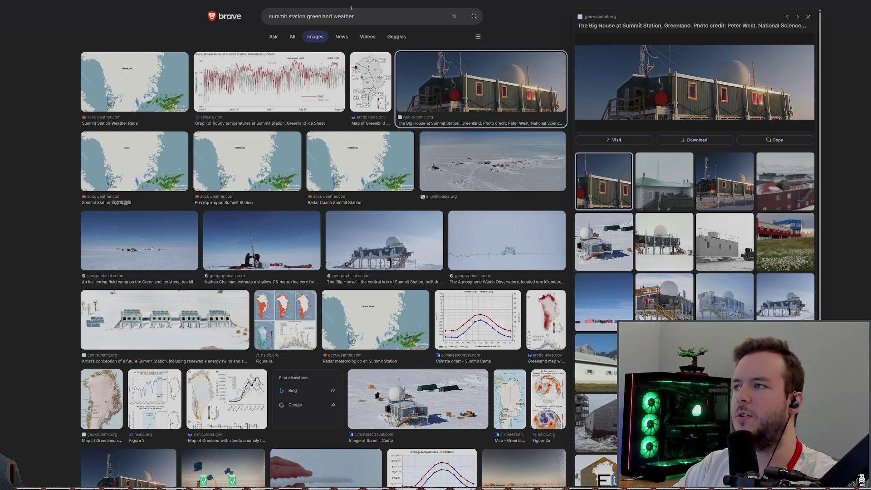
click(374, 14)
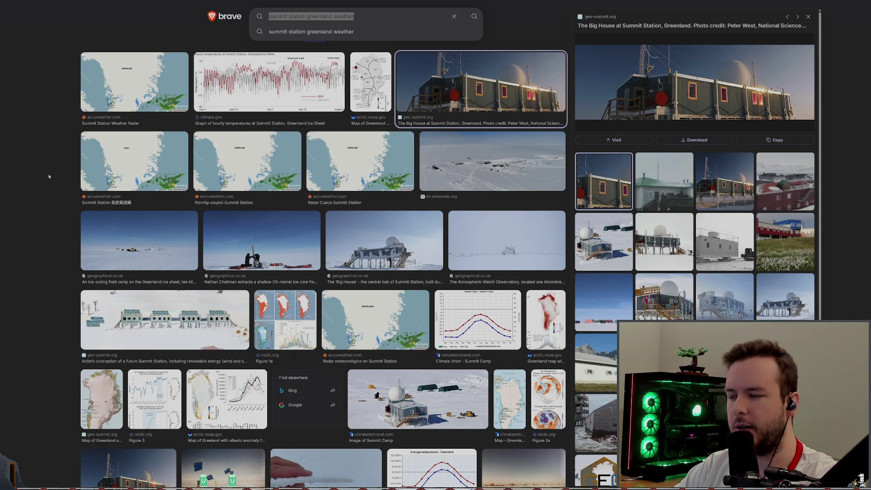
Step: Check the To Make list in Obsidian's Assets note, then return to Brave's image results
key(alt+Tab)
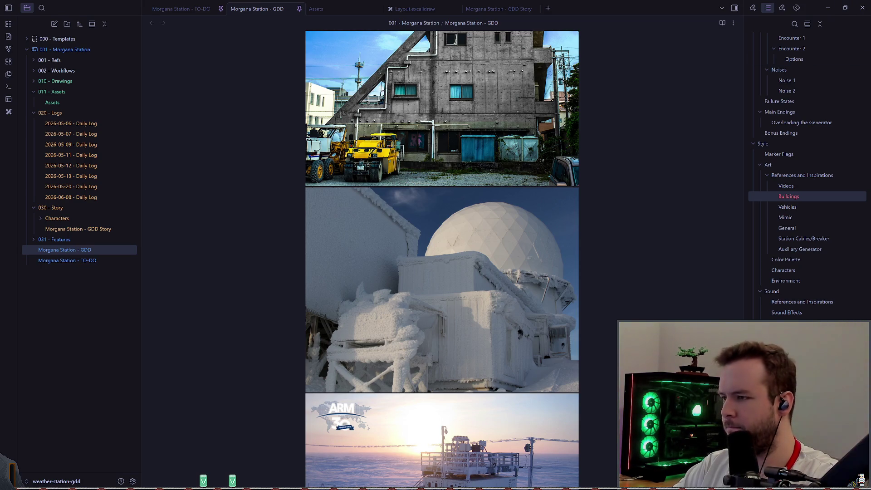
click(318, 8)
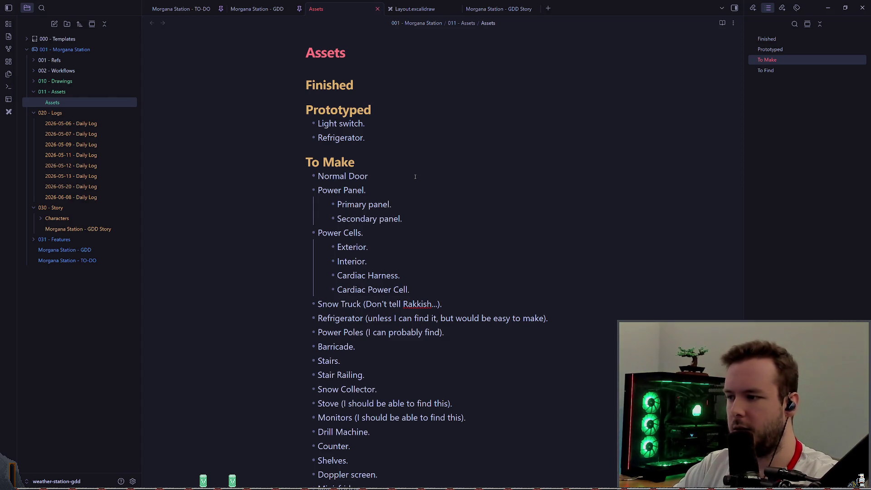
key(alt+Tab)
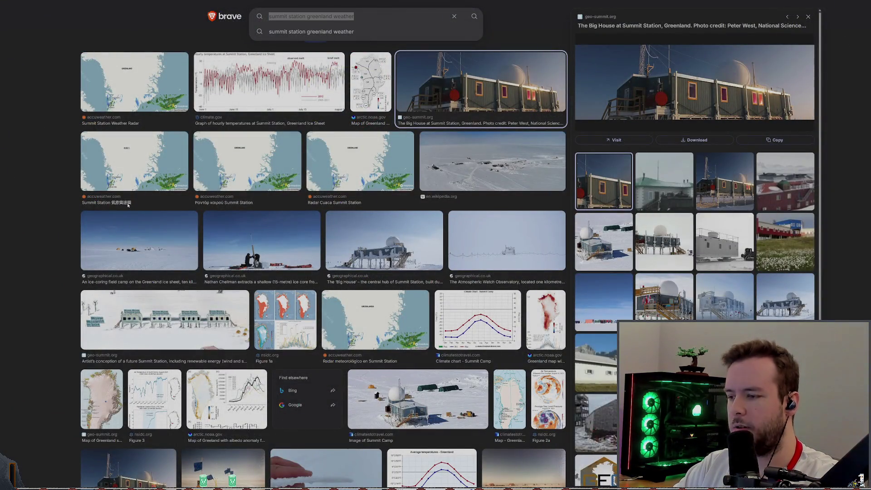
Step: Leave Brave and get back to the Godot editor's world scene
key(alt+Tab)
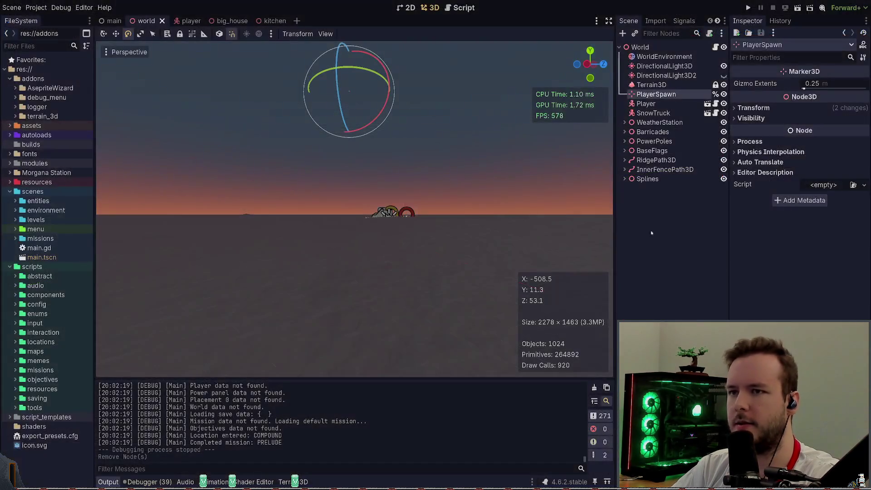
Step: In the big_house scene, level the view and frame the DoorWood door
click(227, 21)
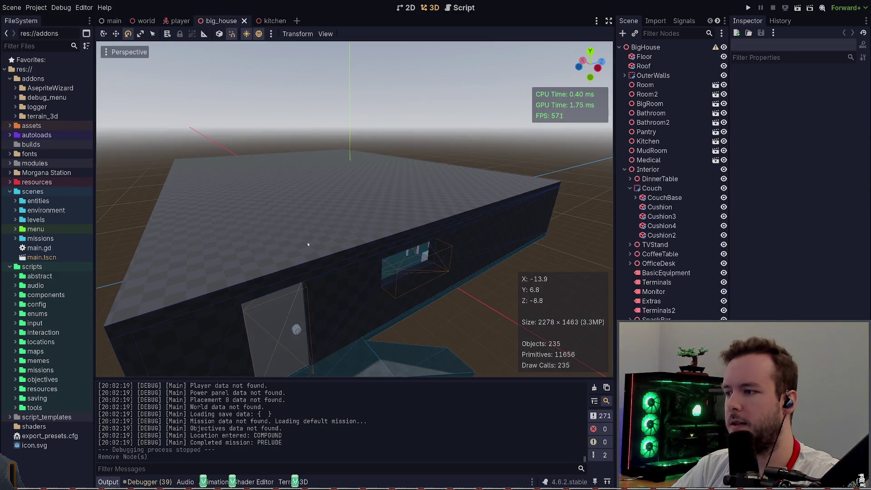
click(291, 322)
middle_drag(290, 322, 291, 272)
key(f)
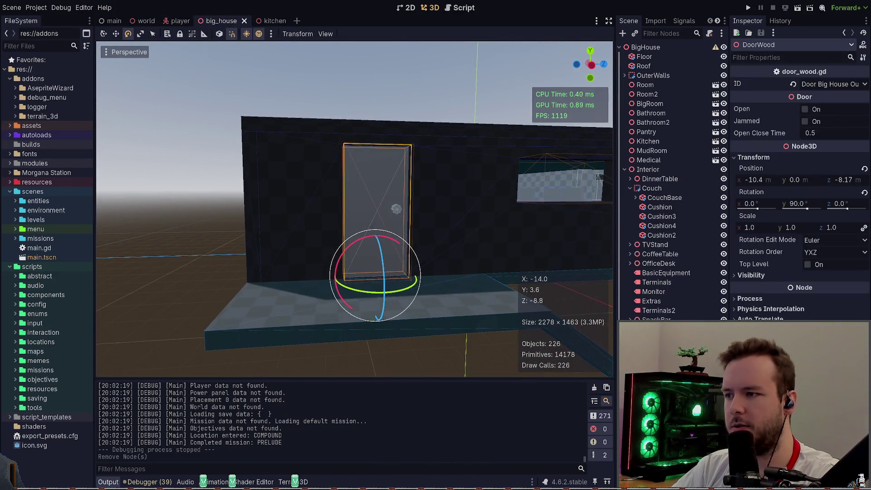
Step: Open the door_wood scene and select the Door's Panel box to check its size
double_click(372, 208)
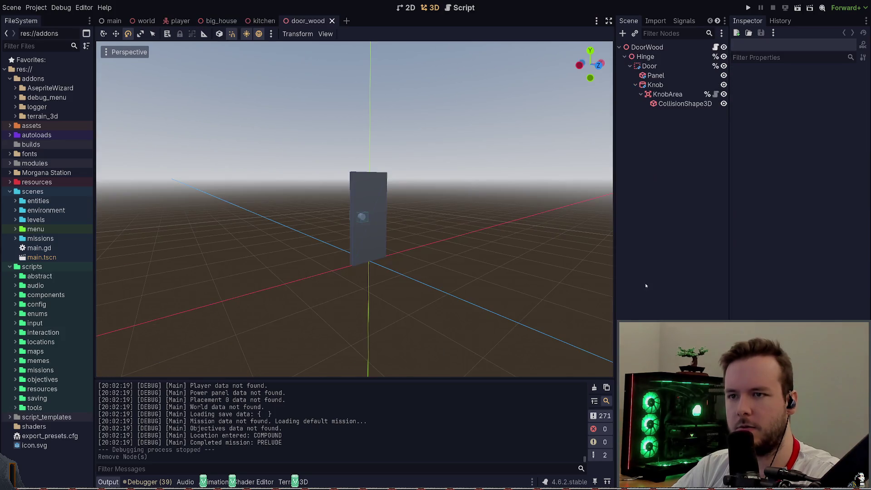
click(645, 57)
click(649, 66)
key(f)
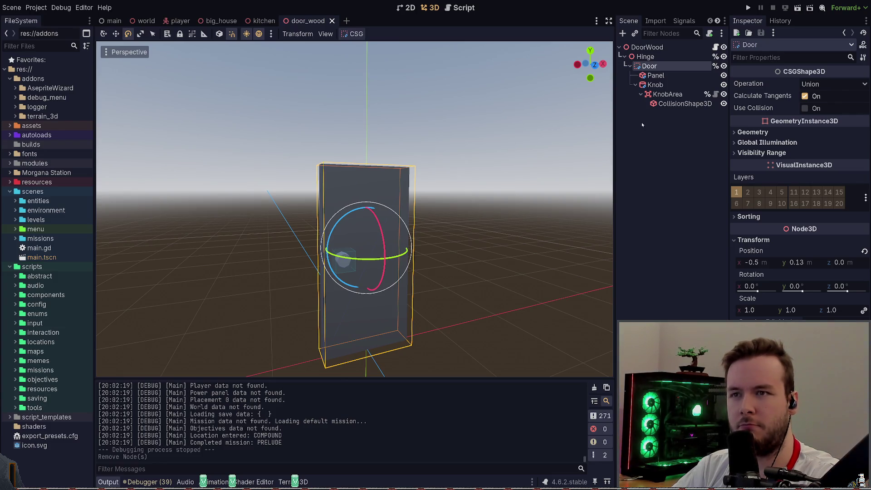
click(662, 78)
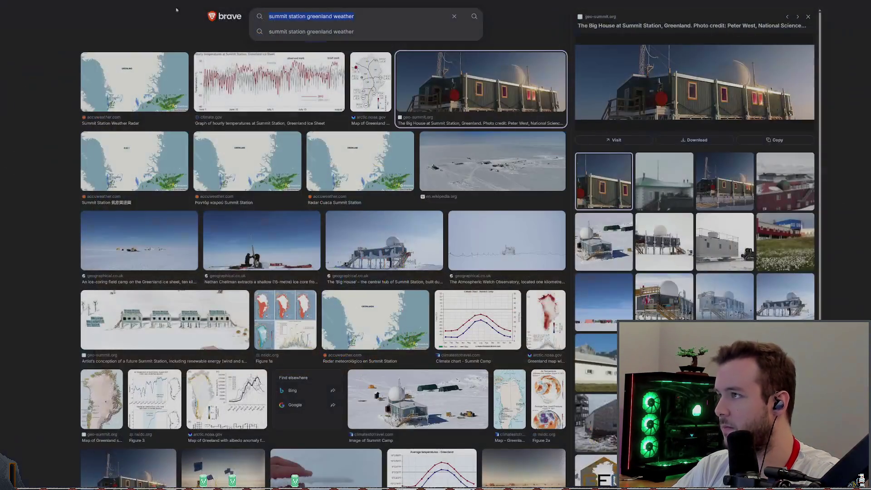
Step: Search Brave for '2 meters to feet'
text(2 meters to feet)
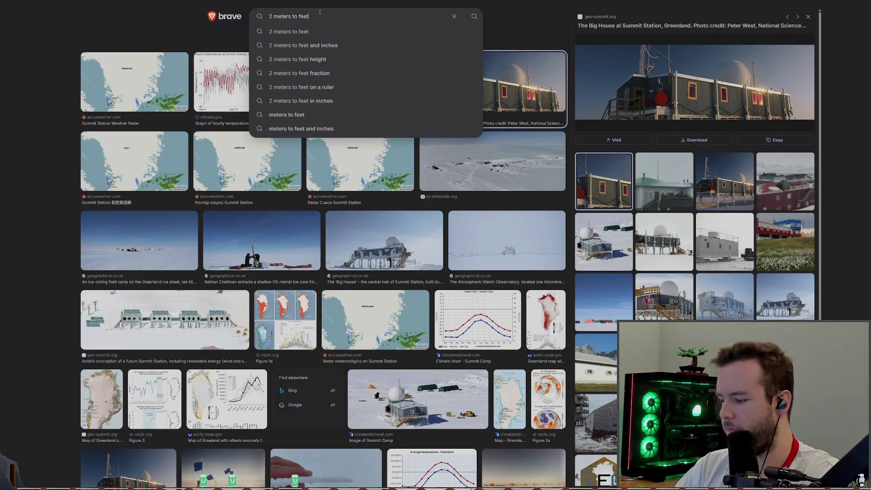
key(Return)
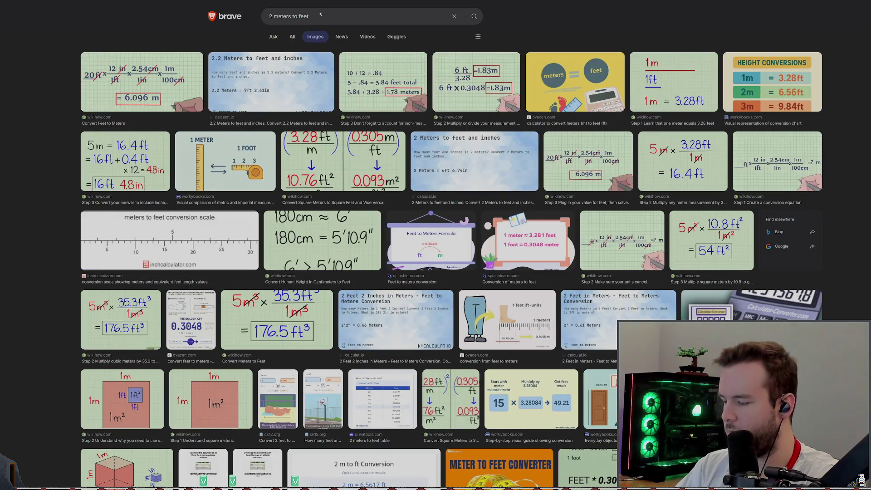
click(272, 37)
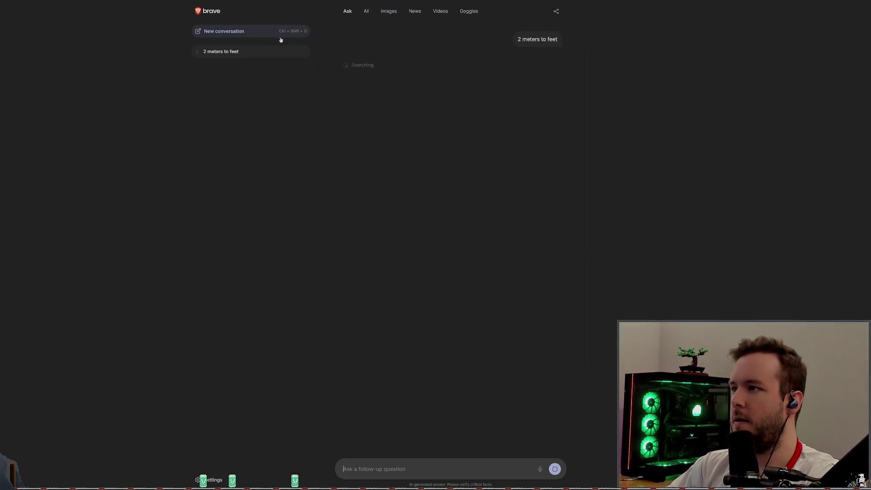
Step: Read the 6.56168 feet result in the unit converter, then return to Godot
click(366, 10)
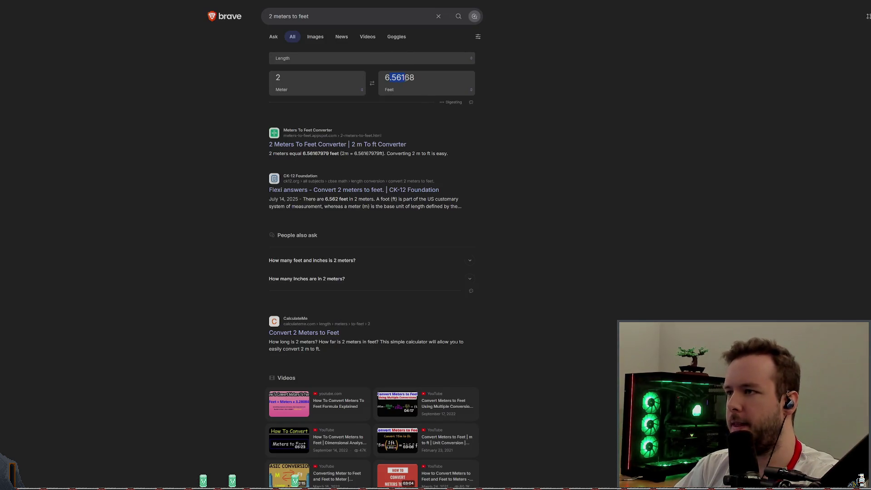
drag(404, 77, 414, 77)
click(601, 118)
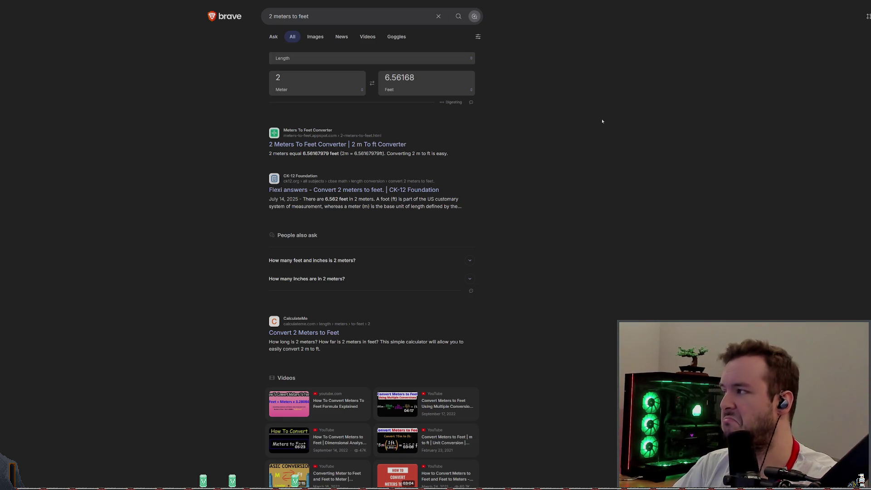
key(alt+Tab)
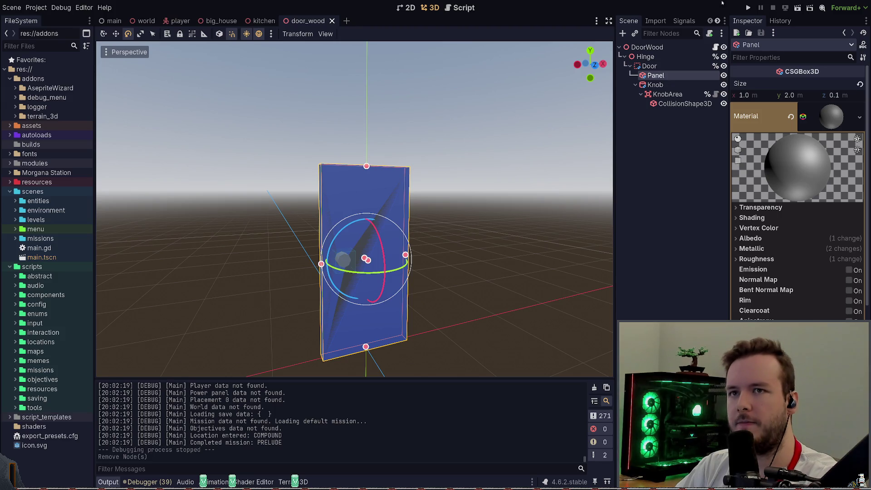
Step: Run the game, shut the wooden door in front of the player, and return to the editor
click(748, 8)
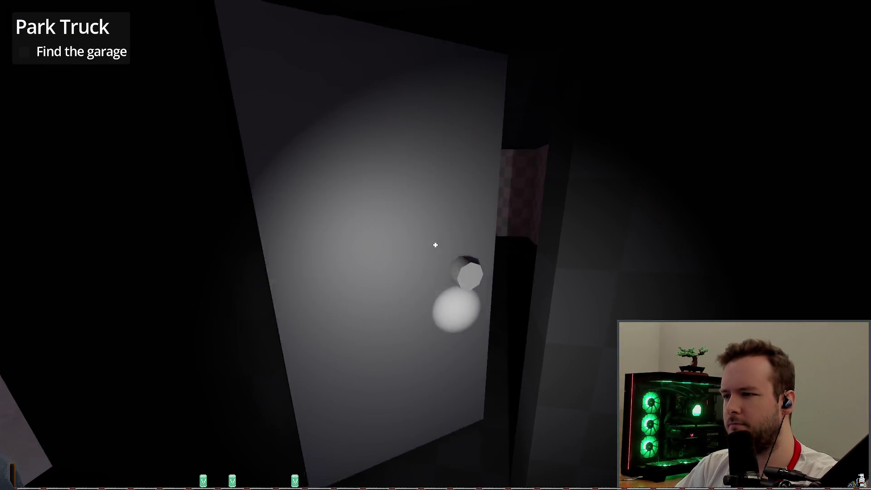
click(435, 245)
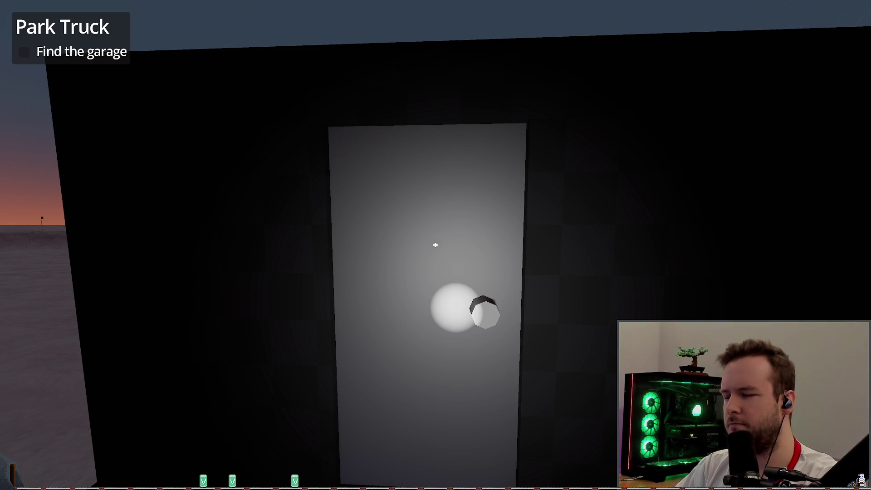
key(alt+Tab)
Step: In the player scene, read the Head node's Position y of 1.5 m, then switch to Brave
click(172, 22)
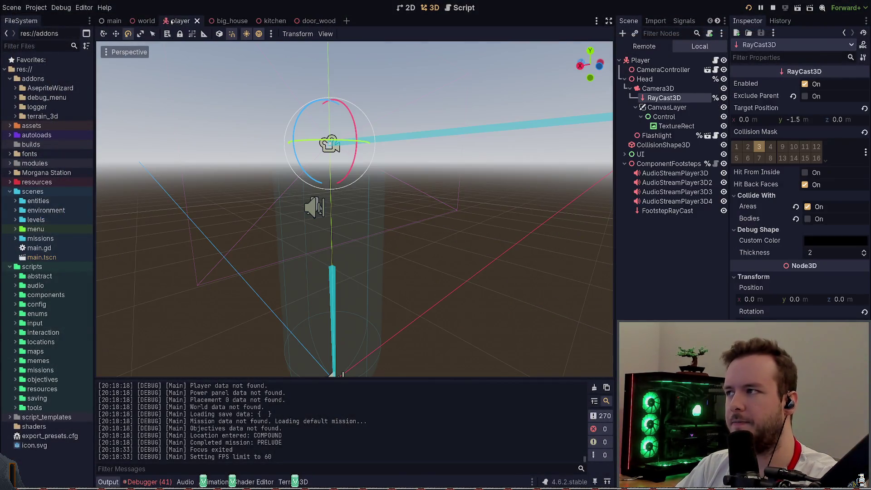
click(657, 88)
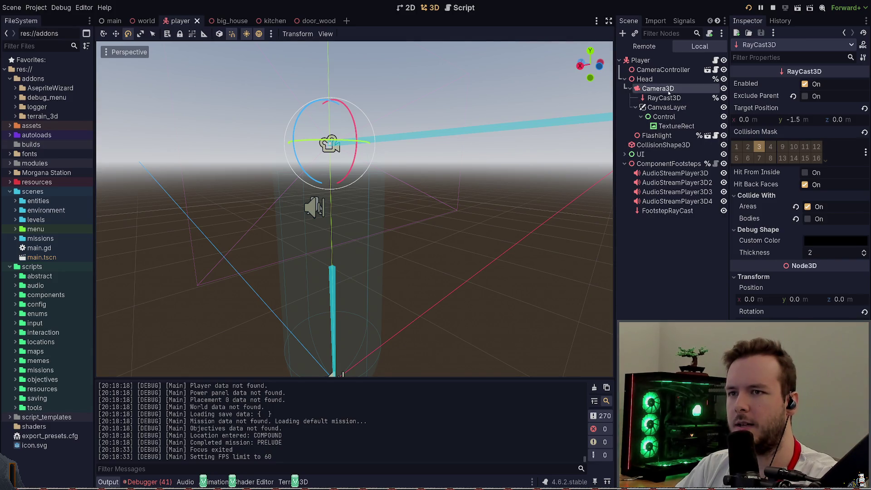
click(667, 109)
click(644, 79)
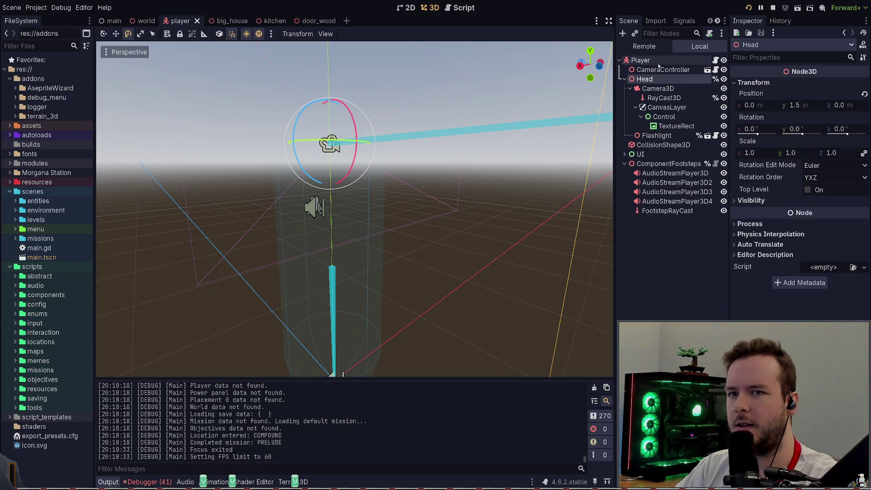
scroll(465, 173, up, 2)
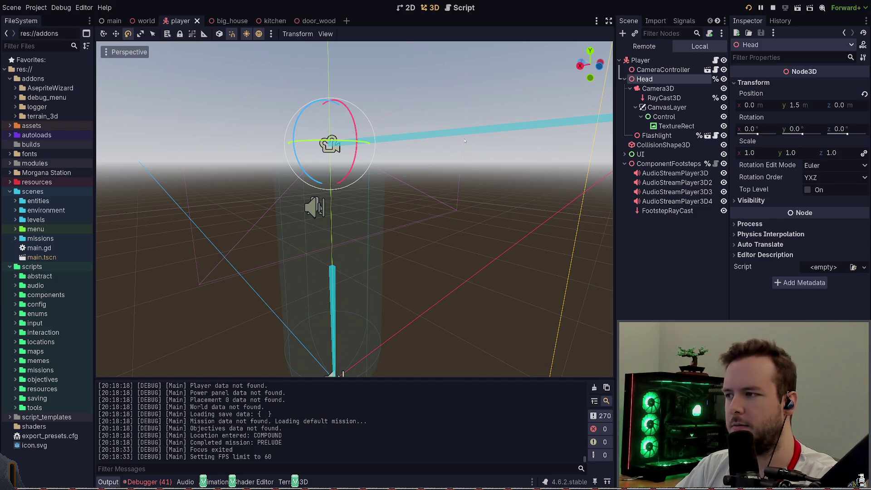
key(alt+Tab)
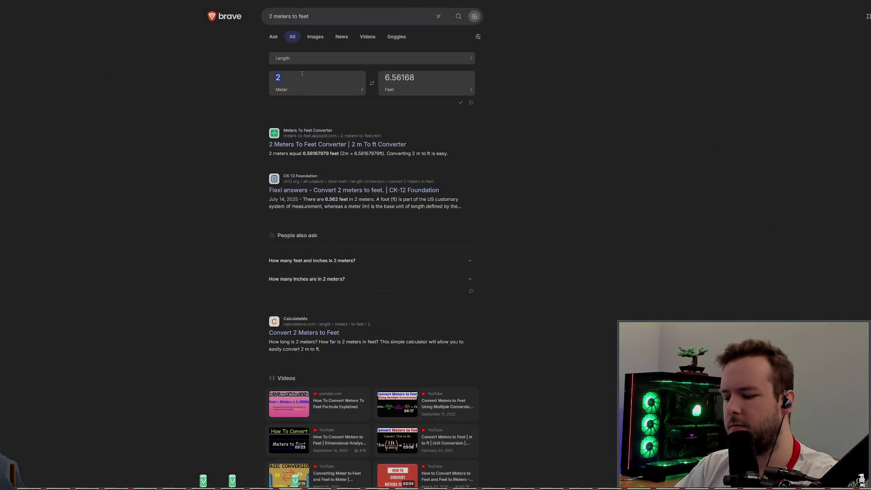
Step: Convert 1.5 meters to 4.92126 feet in the unit converter, then return to the running game
text(1.5)
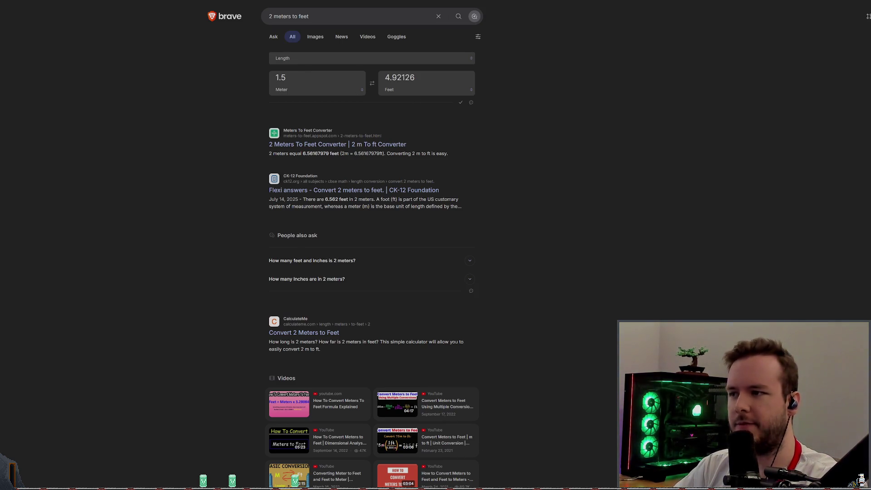
key(alt+Tab)
scroll(466, 153, down, 5)
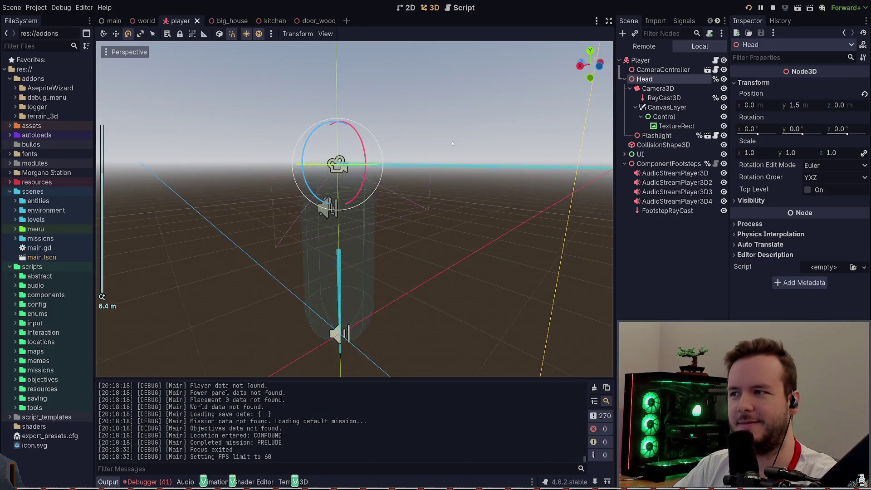
middle_drag(467, 153, 466, 150)
key(alt+Tab)
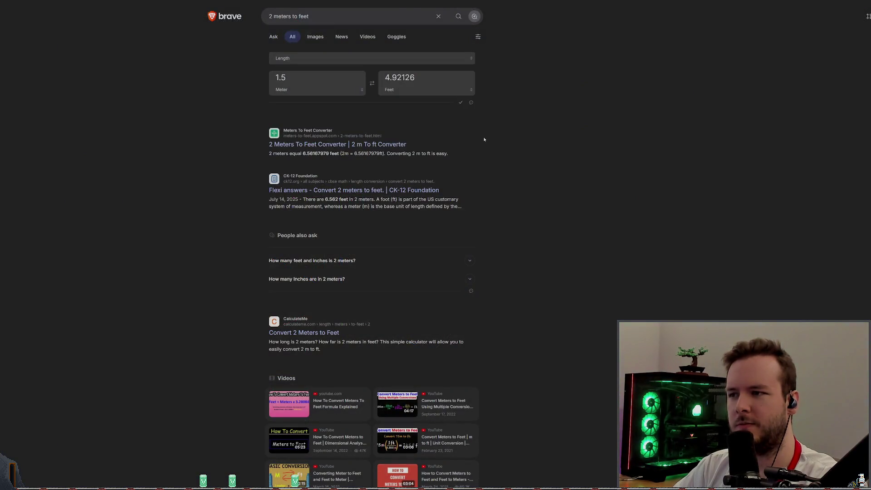
key(alt+Tab)
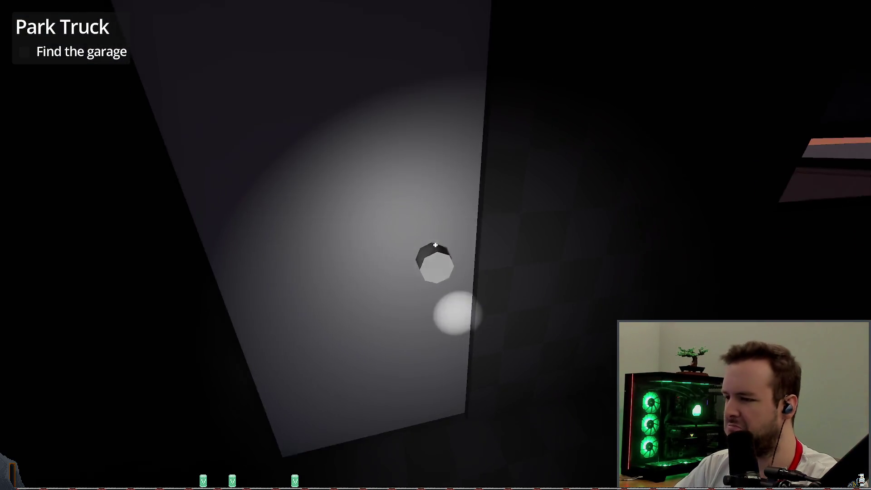
Step: Open and close the door in-game, then quit through the pause menu's Dev Quit
click(435, 245)
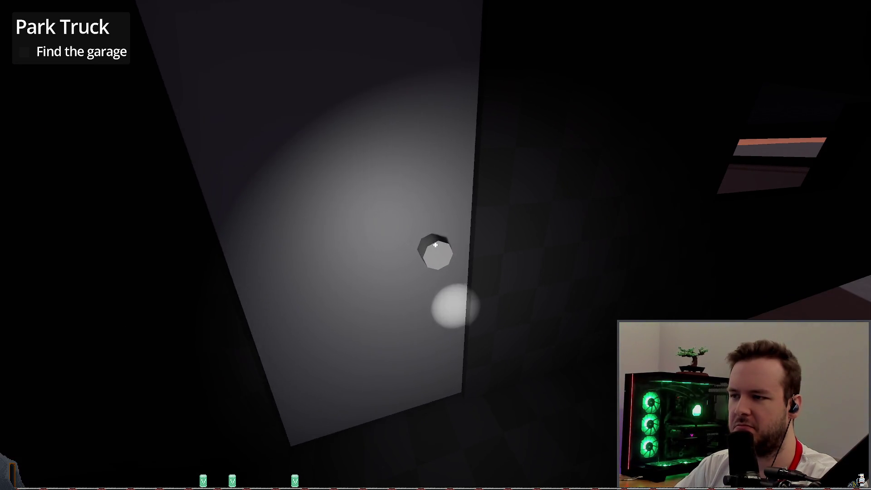
click(435, 245)
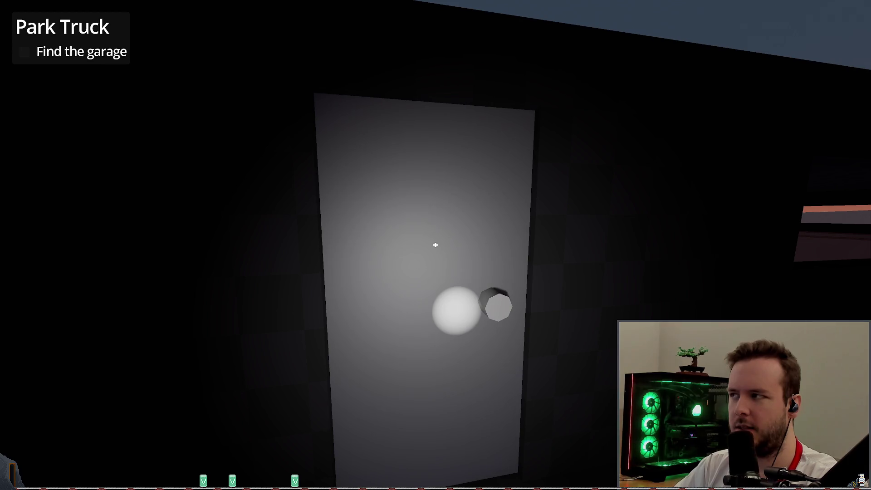
key(Escape)
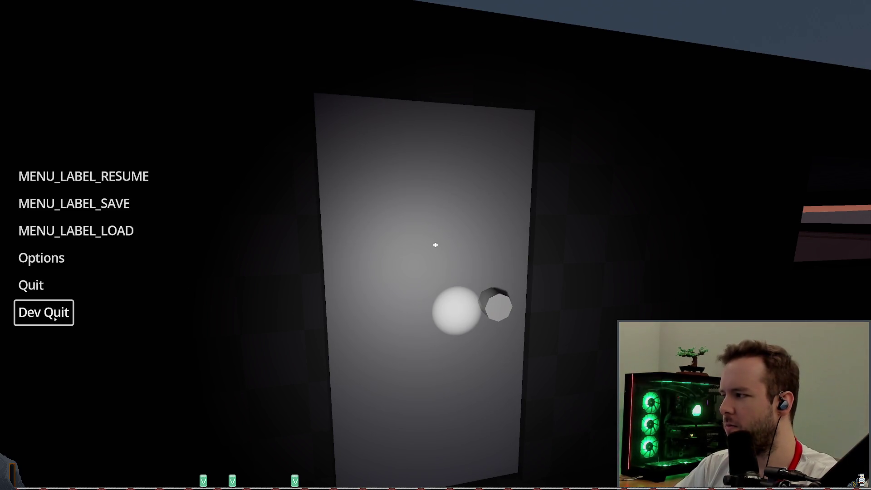
click(55, 318)
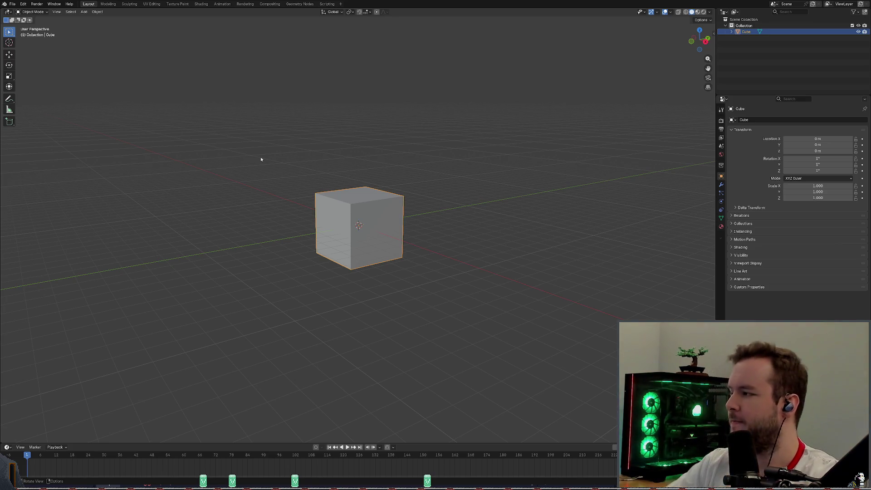
Step: Delete Blender's default cube
middle_drag(406, 176, 413, 169)
scroll(405, 183, up, 1)
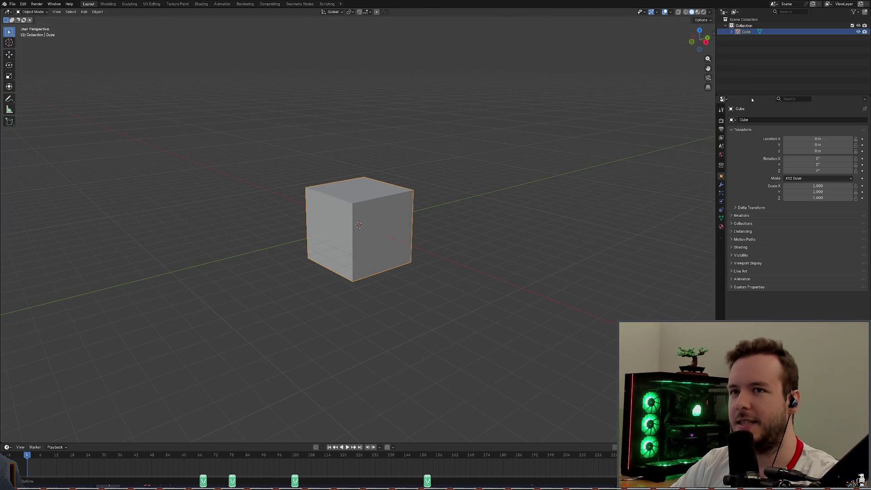
right_click(477, 167)
key(Escape)
scroll(496, 162, down, 2)
scroll(496, 163, down, 3)
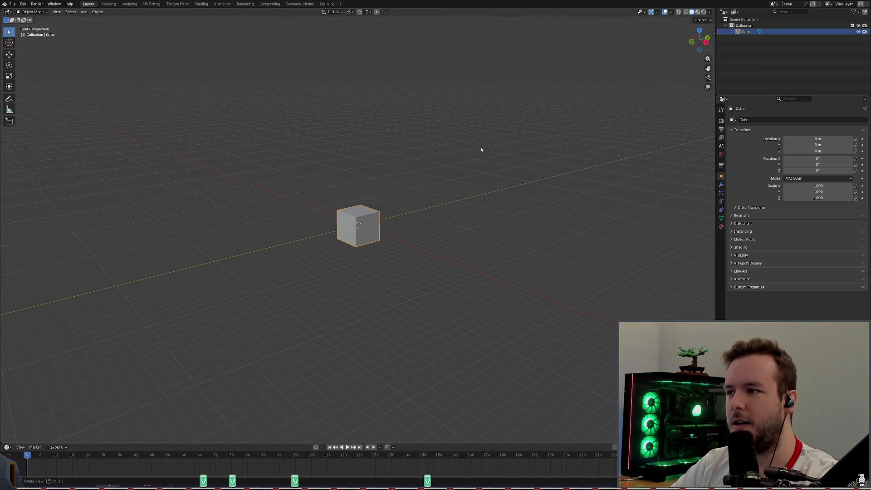
scroll(407, 172, up, 4)
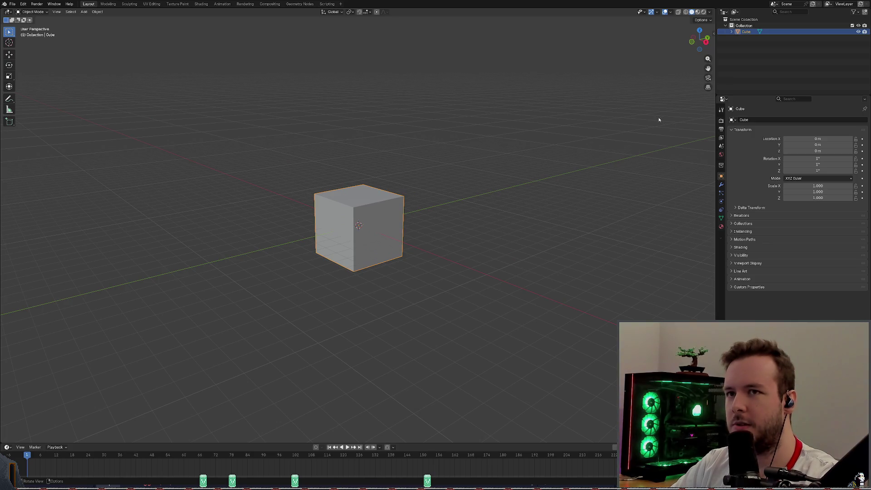
scroll(420, 194, up, 2)
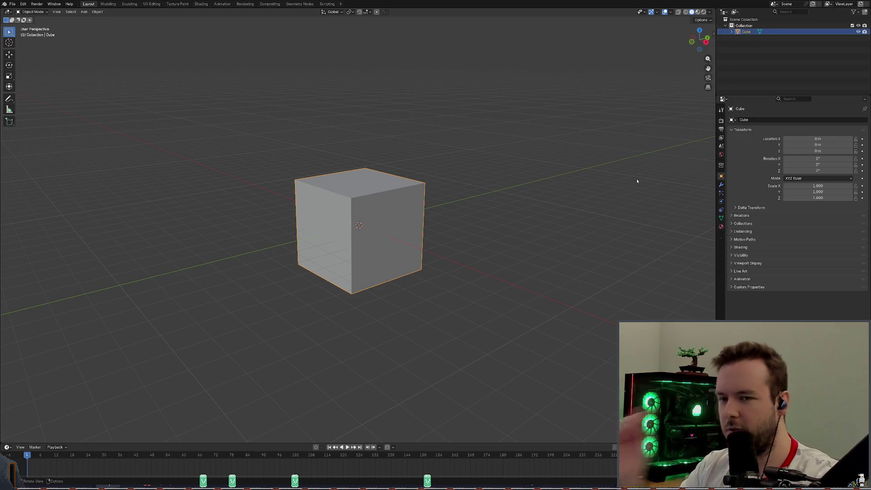
key(Delete)
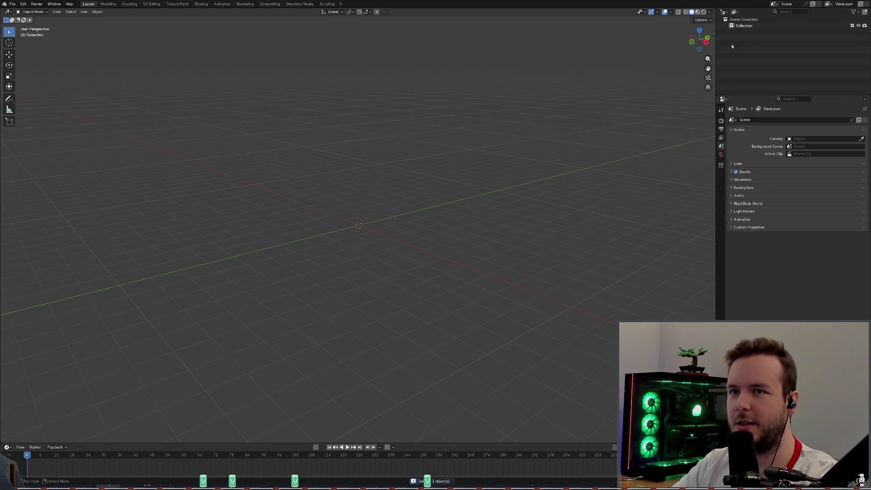
Step: Add a new mesh cube at the world origin from the Add > Mesh menu
right_click(346, 215)
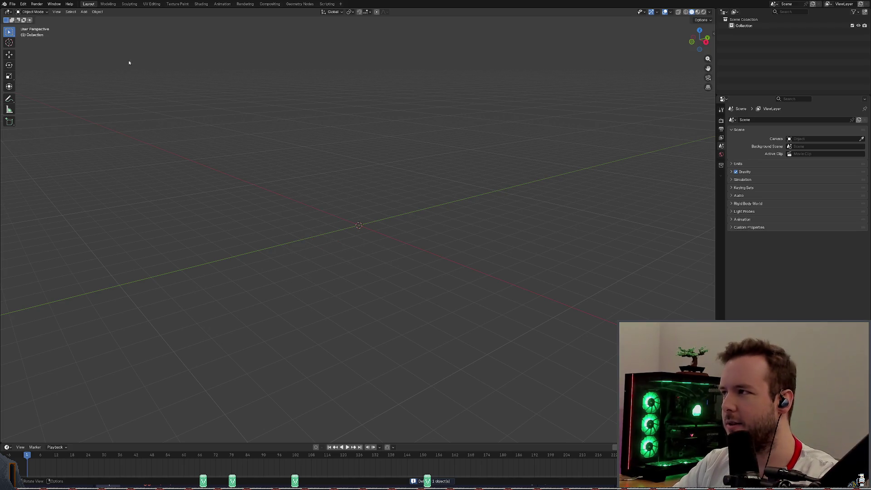
click(98, 12)
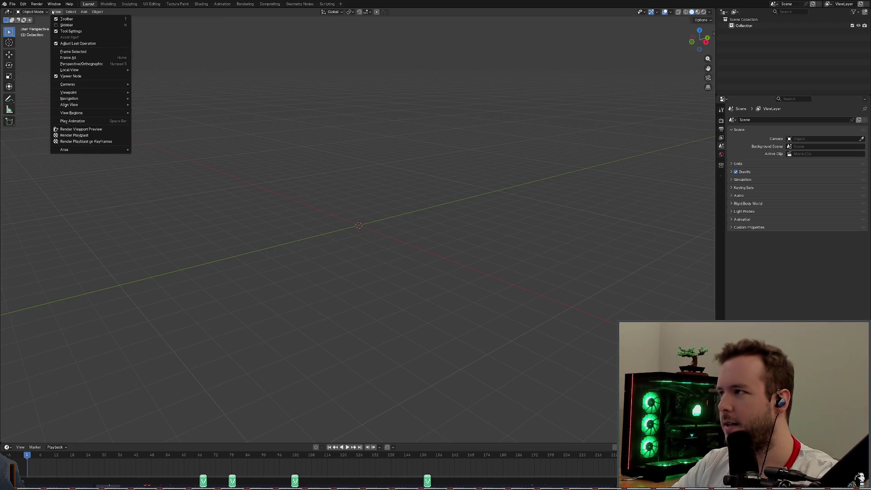
mouse_move(88, 12)
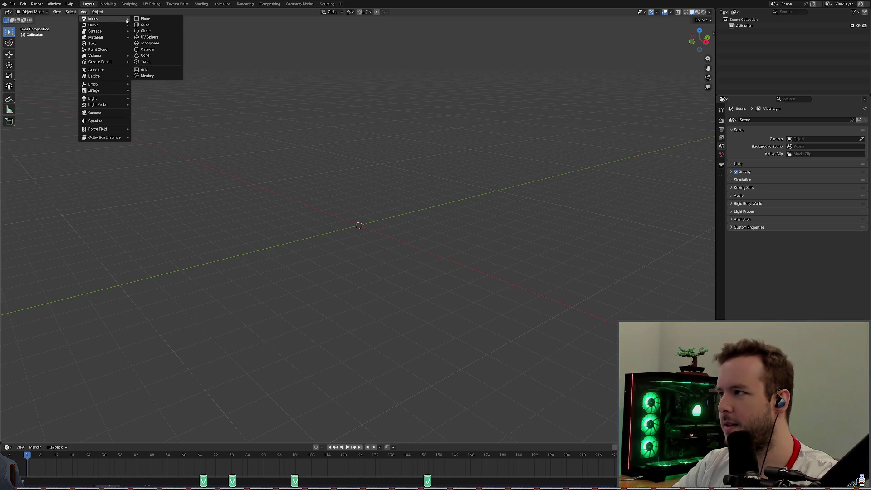
click(153, 26)
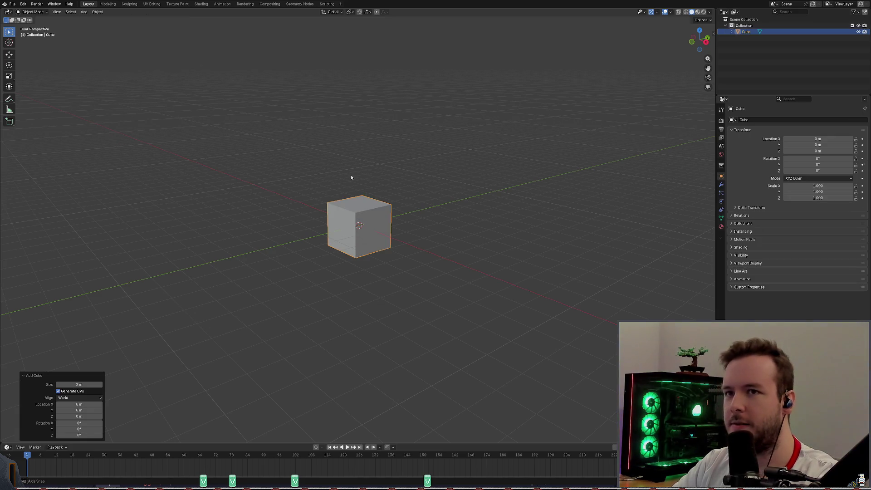
Step: Select the new cube and set its X scale to 0.2, flattening it into a thin slab
scroll(351, 172, up, 2)
middle_drag(351, 171, 327, 202)
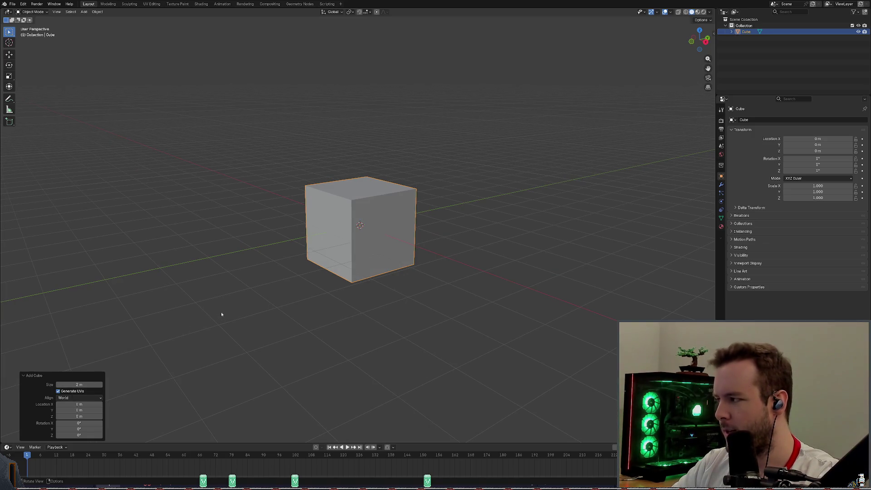
mouse_move(221, 313)
middle_down()
mouse_move(220, 301)
mouse_move(240, 305)
middle_up()
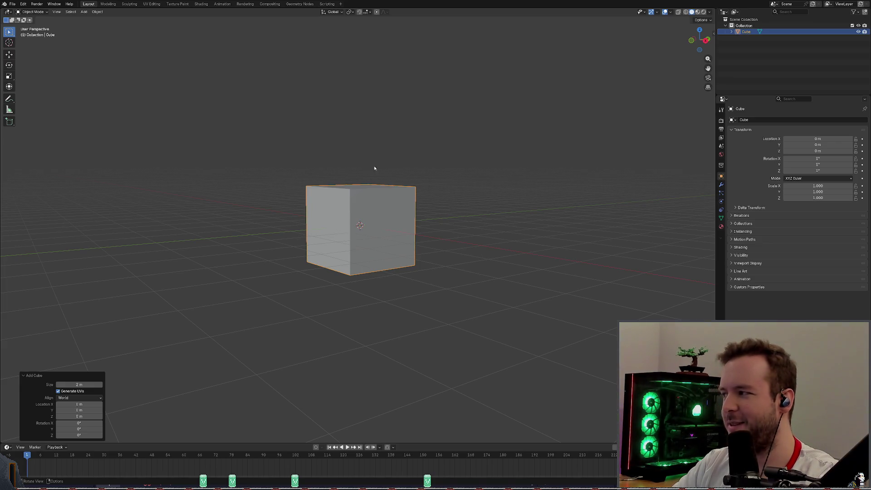
middle_drag(424, 169, 430, 172)
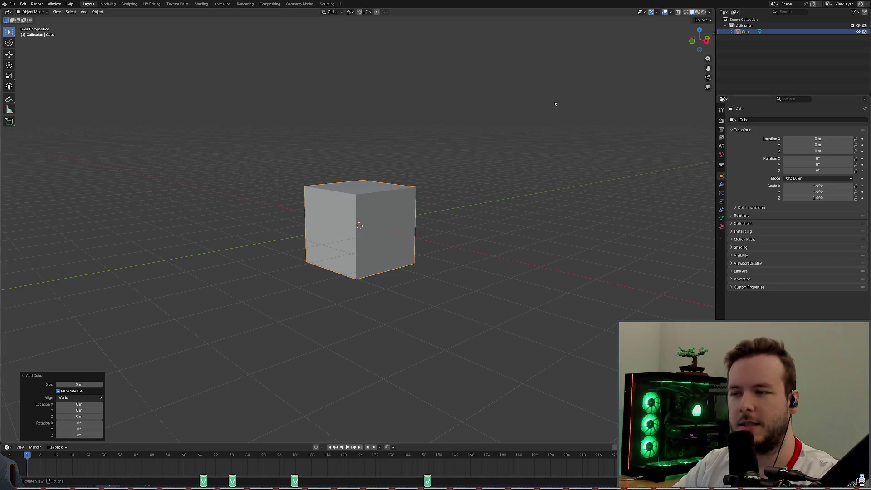
click(458, 139)
click(383, 200)
key(s)
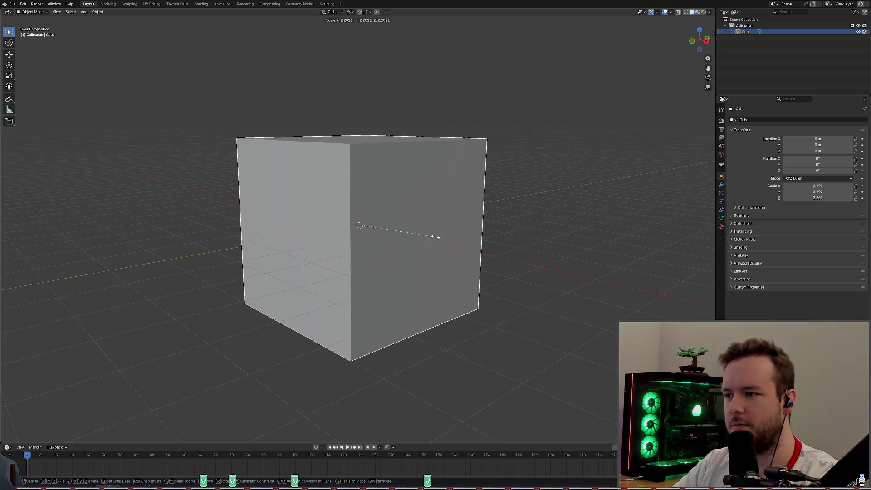
key(x)
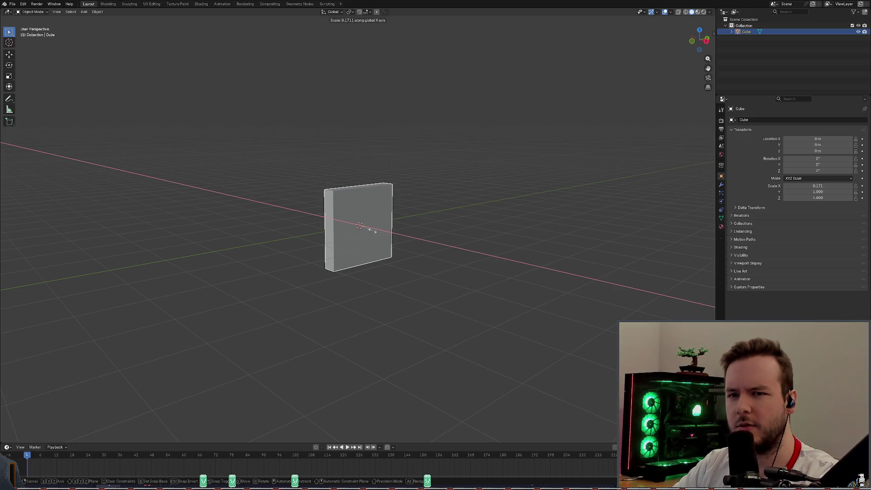
right_click(372, 231)
click(809, 186)
text(0)
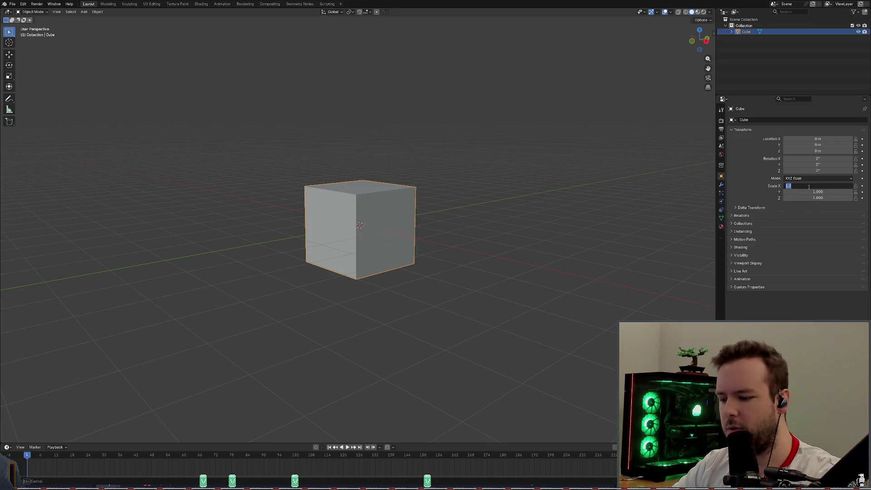
text(.2)
key(Return)
Step: Set the slab's X scale to 0.1 and save the blend file
key(ctrl+s)
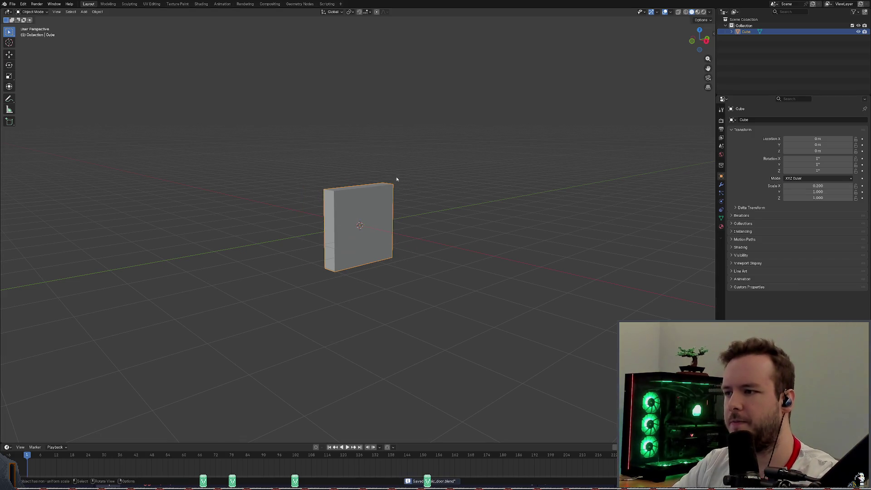
mouse_move(396, 181)
middle_down()
mouse_move(445, 186)
mouse_move(416, 177)
mouse_move(402, 193)
mouse_move(385, 181)
mouse_move(437, 175)
mouse_move(408, 179)
middle_up()
click(823, 186)
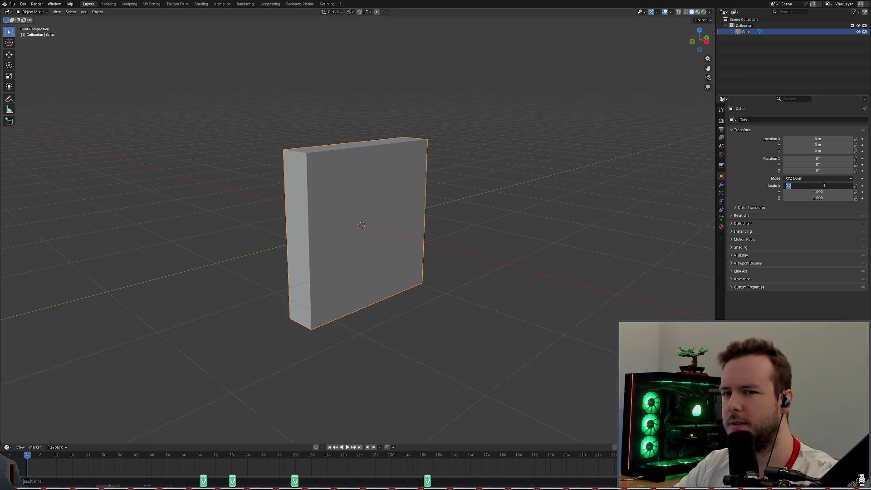
text(.1)
key(Return)
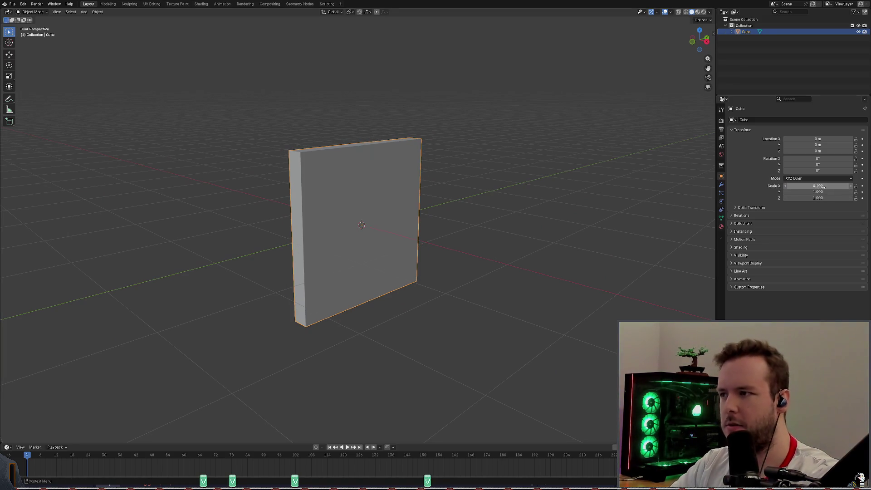
key(ctrl+s)
Step: Narrow the slab by setting its Y scale to 0.5
scroll(402, 120, down, 1)
middle_drag(402, 120, 349, 113)
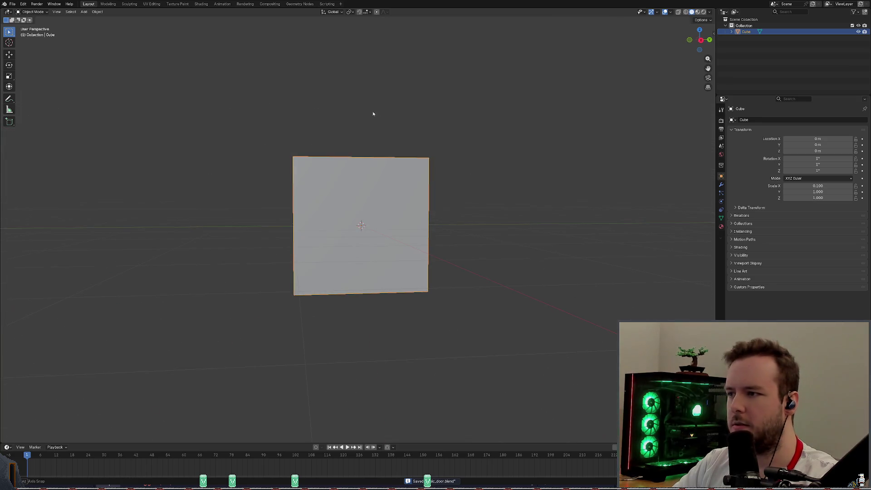
drag(817, 192, 794, 192)
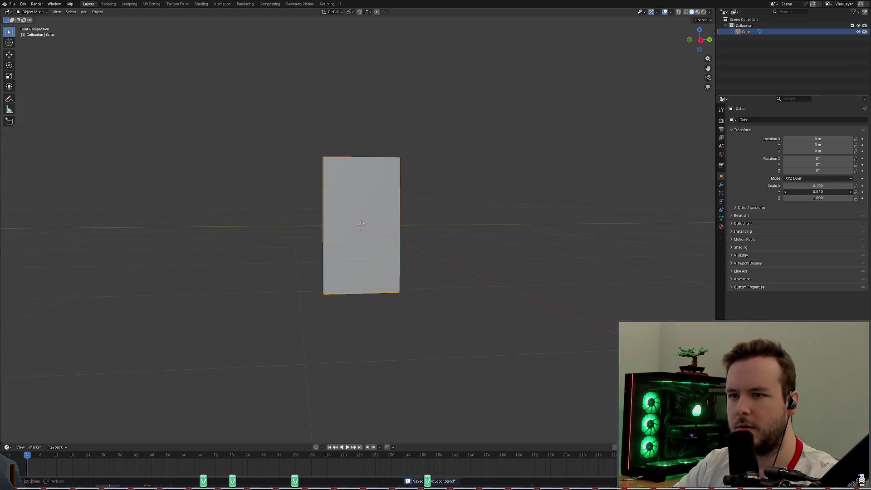
click(825, 193)
text(.5)
key(Return)
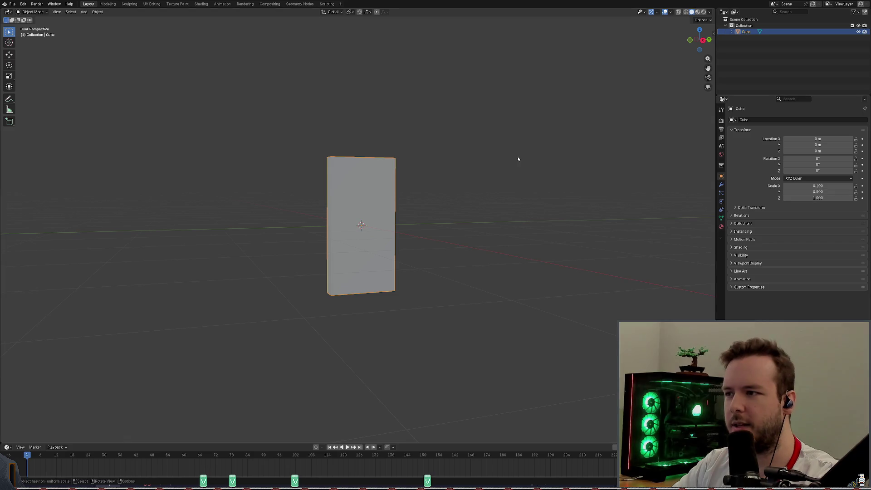
Step: Thin the slab to X scale 0.05, undoing a too-thin attempt, and save
mouse_move(517, 159)
middle_down()
mouse_move(521, 177)
mouse_move(530, 172)
middle_up()
scroll(424, 167, up, 3)
mouse_move(424, 167)
middle_down()
mouse_move(450, 158)
mouse_move(539, 168)
mouse_move(461, 163)
mouse_move(480, 167)
middle_up()
click(831, 186)
text(0)
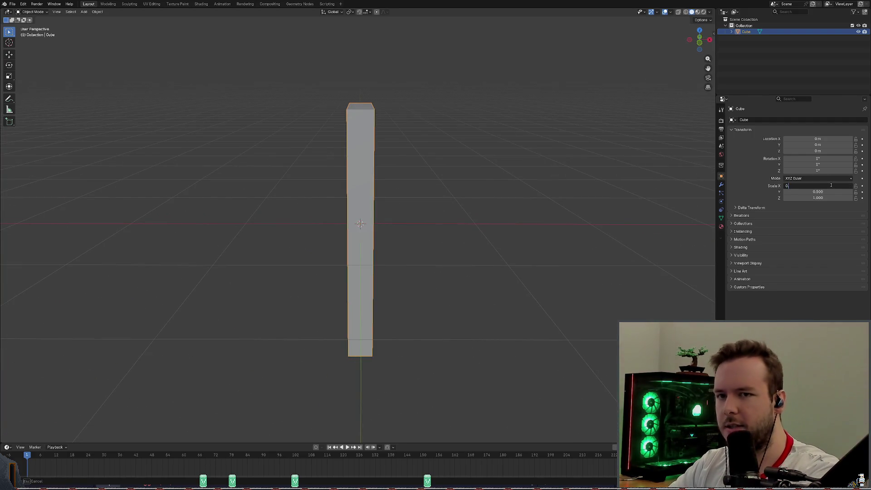
key(Return)
key(ctrl+z)
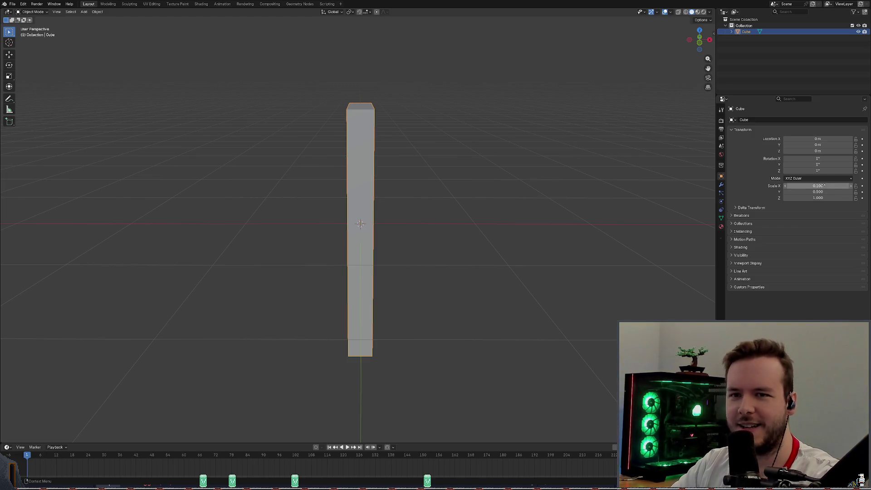
click(823, 186)
text(0)
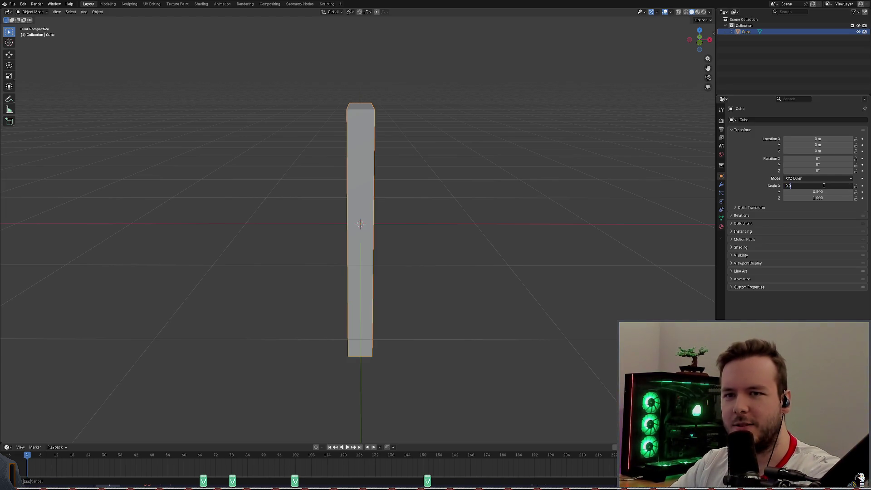
text(5)
key(Return)
key(ctrl+s)
Step: Orbit around the finished 0.05 × 0.5 × 1 door panel to inspect it from the front
middle_drag(526, 191, 455, 173)
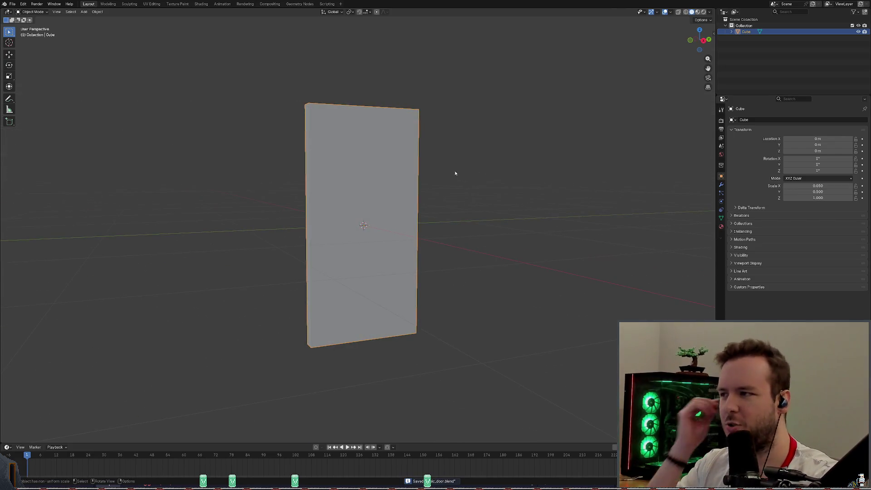
middle_drag(379, 157, 366, 156)
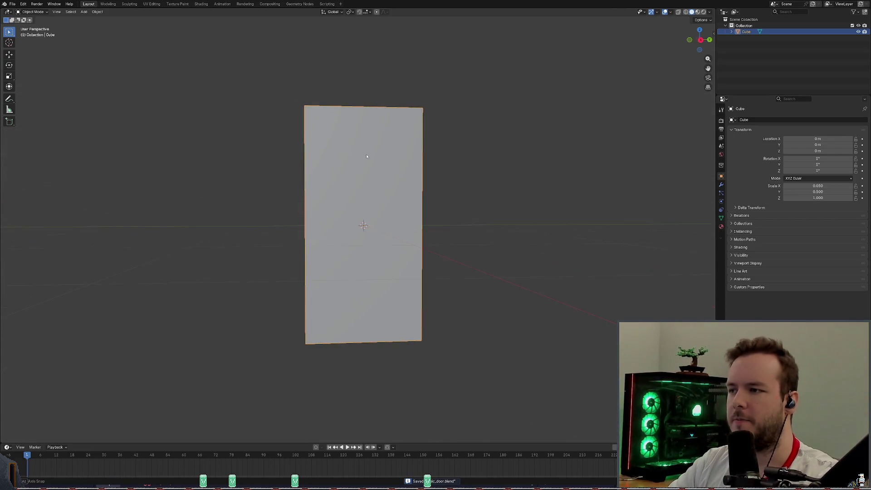
scroll(436, 166, down, 3)
middle_drag(426, 173, 411, 167)
scroll(424, 167, up, 1)
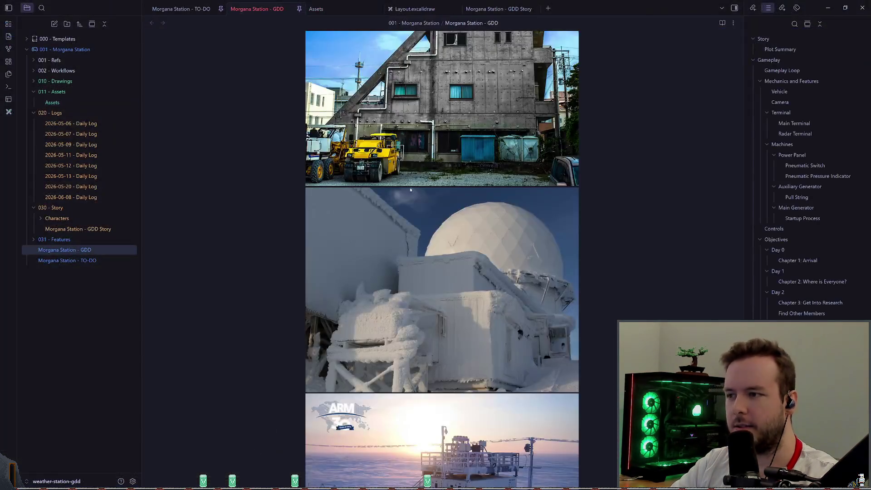
Step: Scroll through the polar research station reference photos in the Morgana Station - GDD note
scroll(443, 197, down, 5)
scroll(443, 198, down, 15)
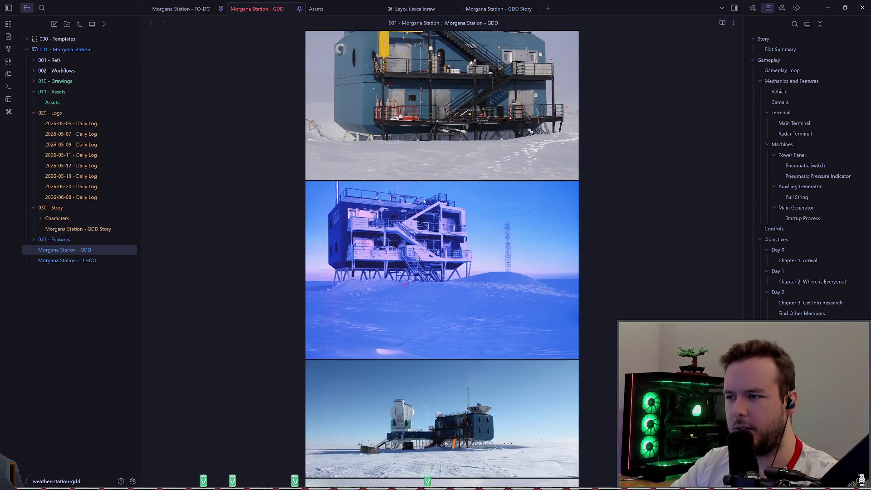
scroll(429, 195, down, 10)
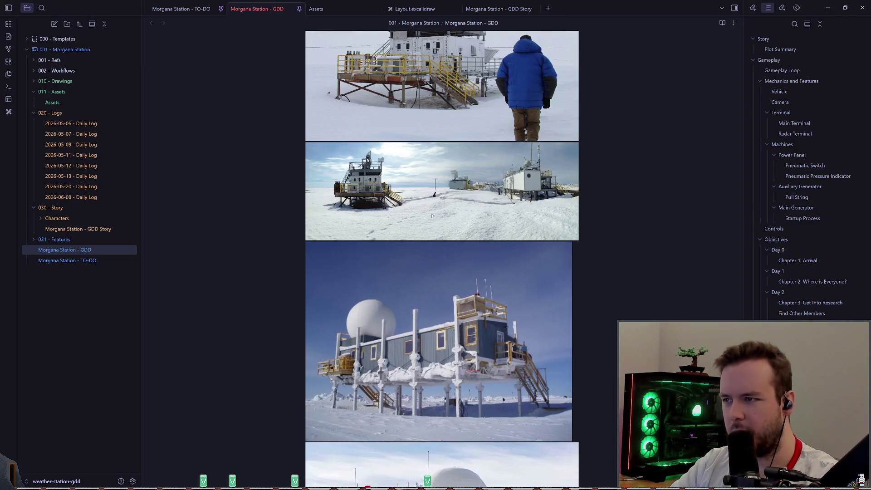
scroll(431, 223, down, 4)
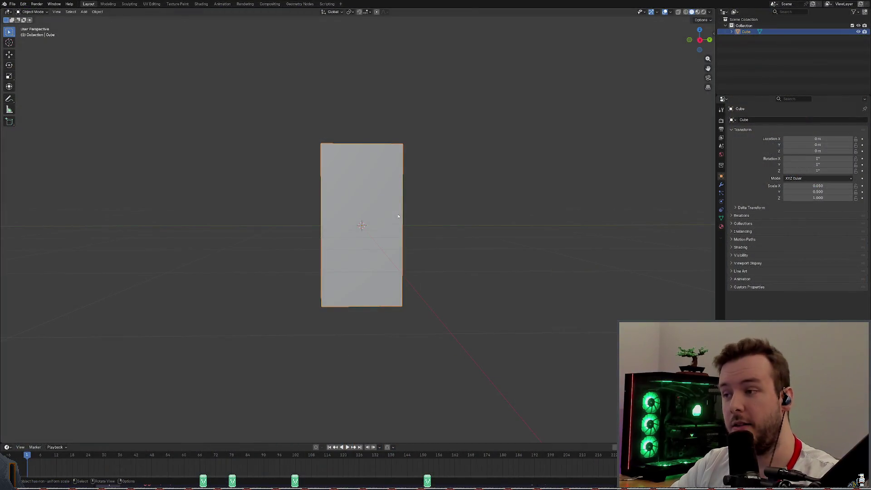
Step: Orbit to a level front view of the panel while trying circle selection and the selection tool options
middle_drag(406, 202, 421, 198)
middle_drag(422, 189, 409, 190)
mouse_move(506, 172)
middle_down()
mouse_move(515, 171)
mouse_move(443, 163)
middle_up()
key(c)
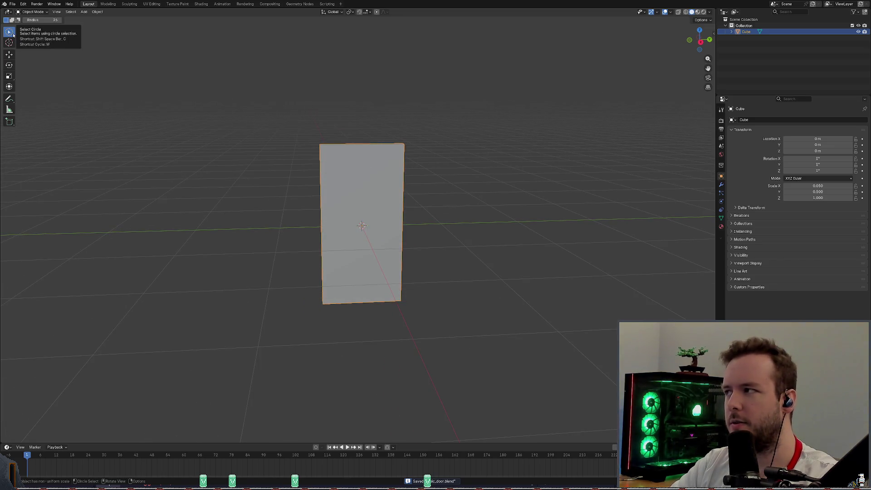
right_click(9, 32)
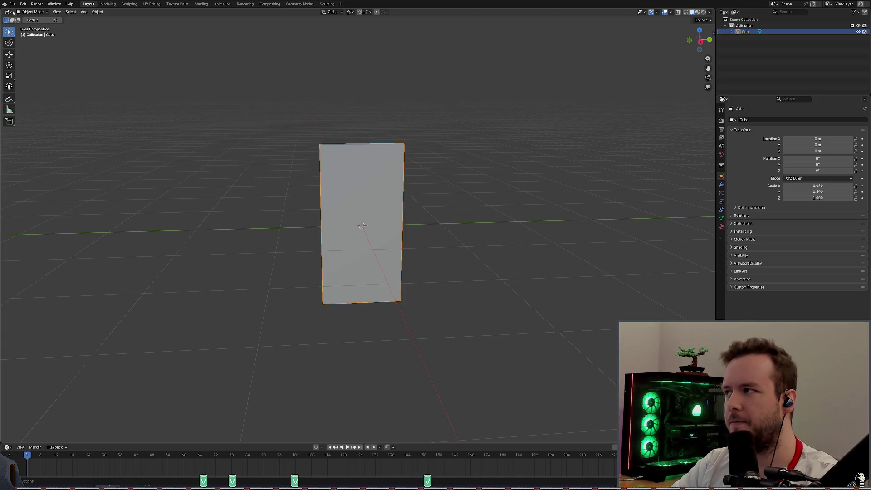
click(33, 11)
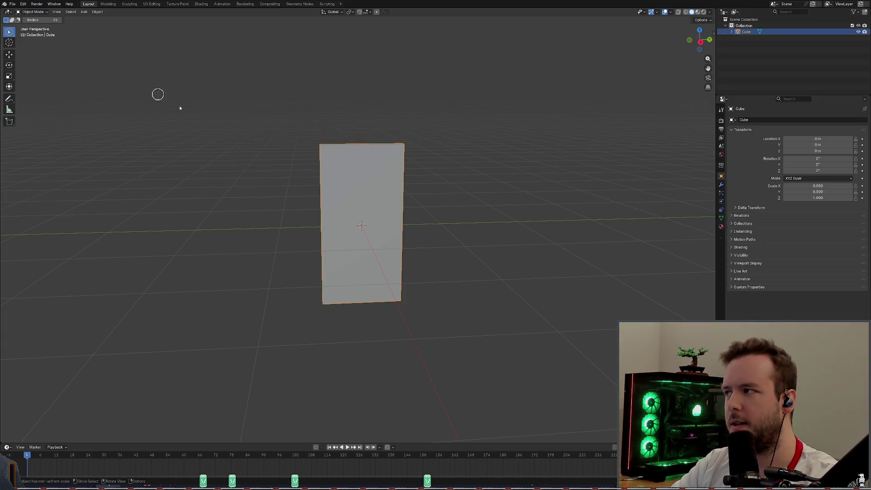
middle_click(353, 163)
middle_drag(357, 154, 381, 145)
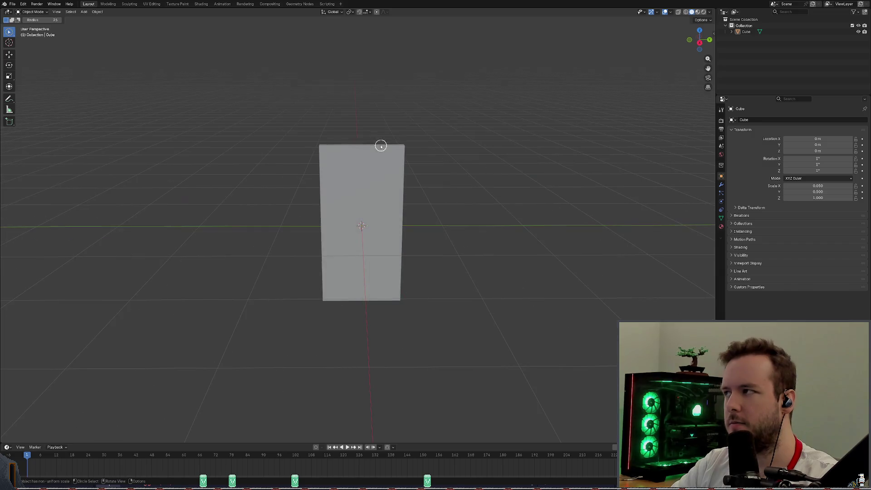
right_click(13, 35)
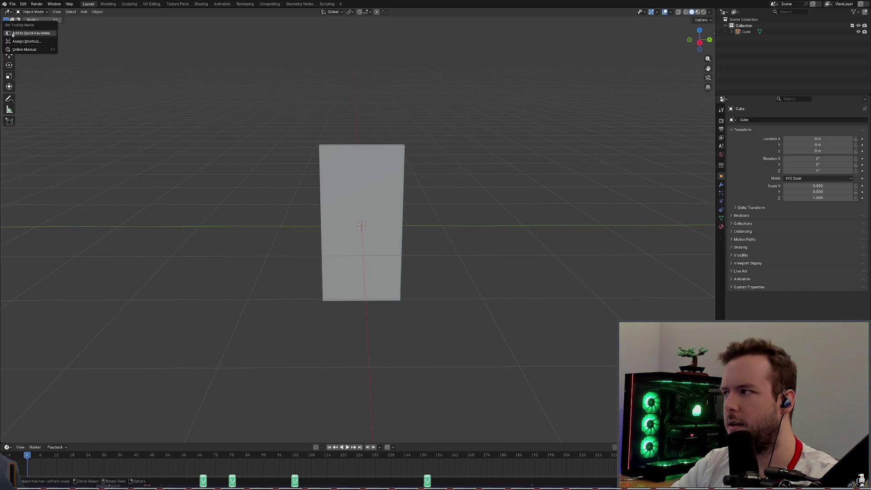
click(16, 33)
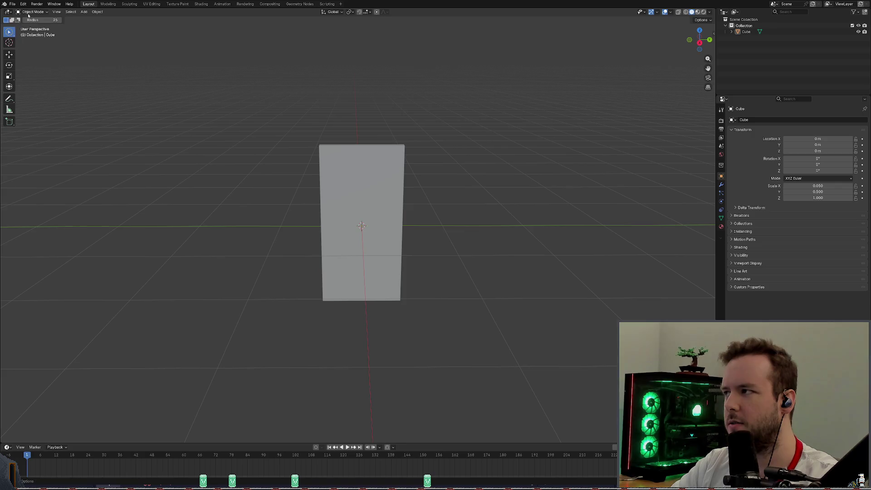
Step: Switch to box selection and keep the interaction mode on Object Mode
click(68, 12)
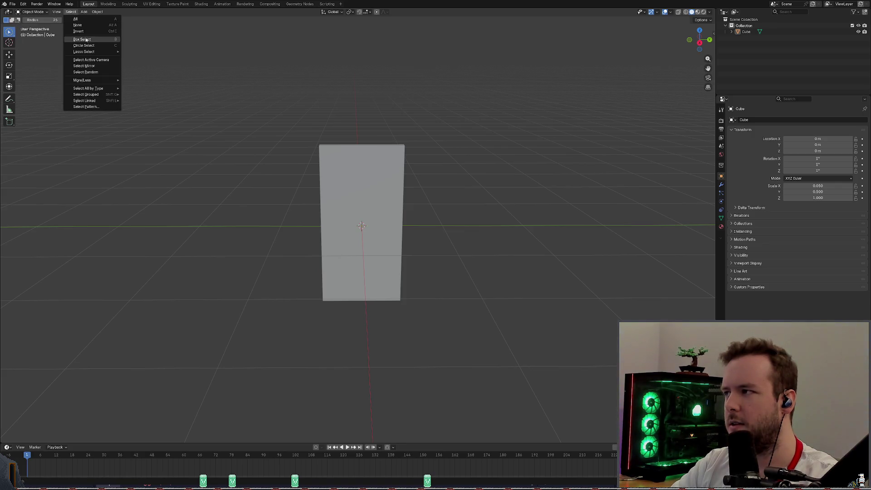
click(87, 40)
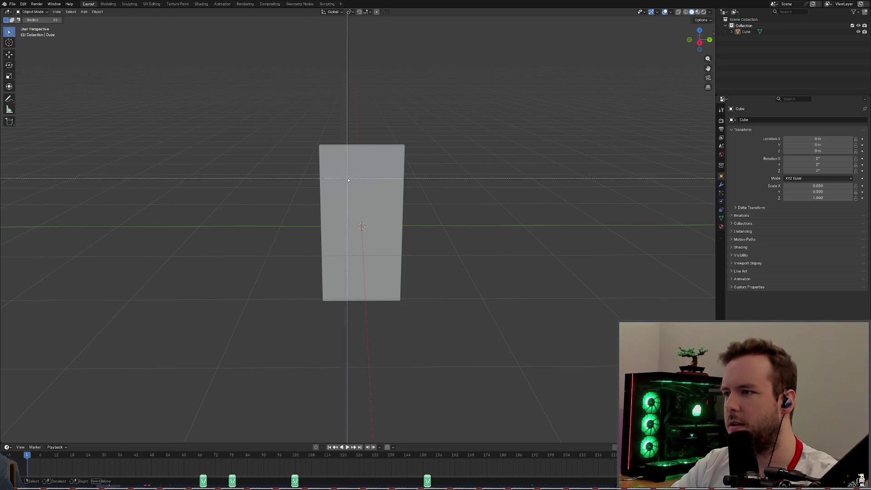
click(69, 12)
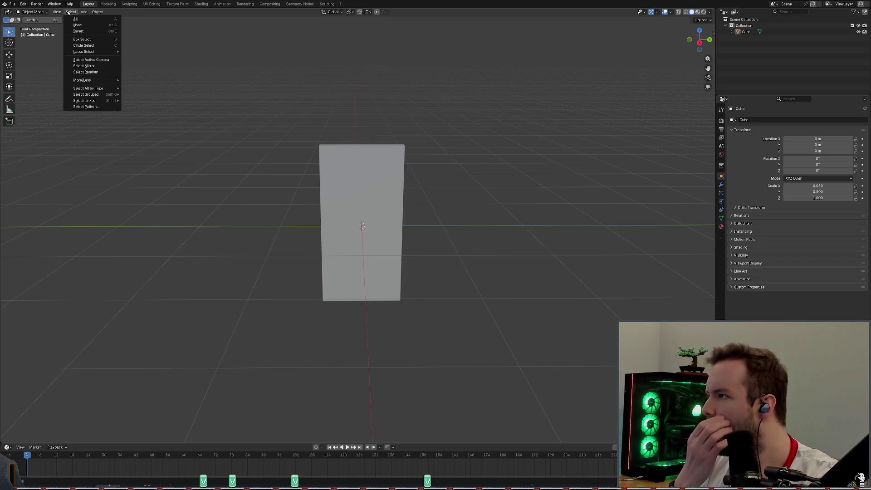
mouse_move(57, 12)
click(29, 13)
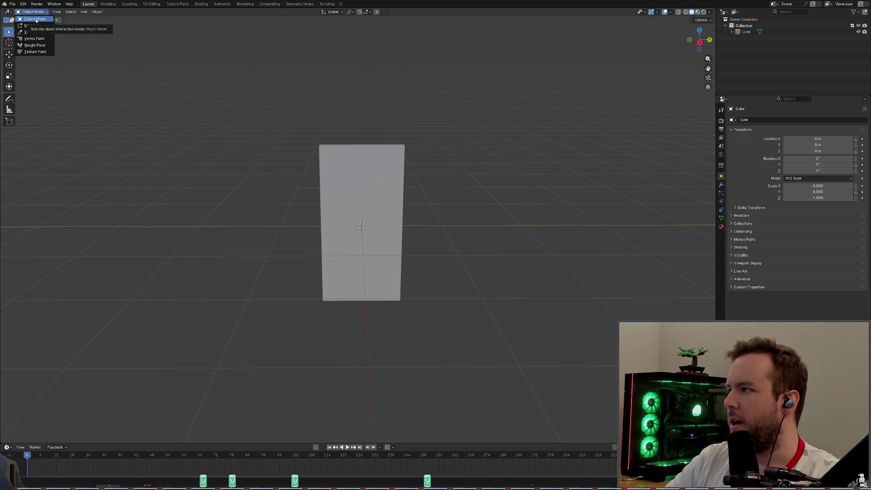
click(34, 19)
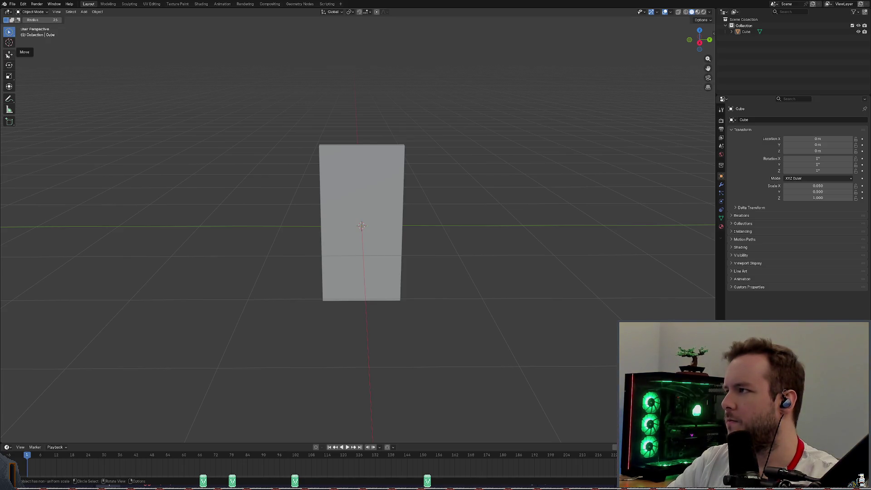
Step: Select the door slab with the Move tool and orbit to an angled view of it
click(9, 55)
click(360, 171)
mouse_move(360, 171)
middle_down()
mouse_move(413, 119)
mouse_move(408, 131)
mouse_move(424, 119)
middle_up()
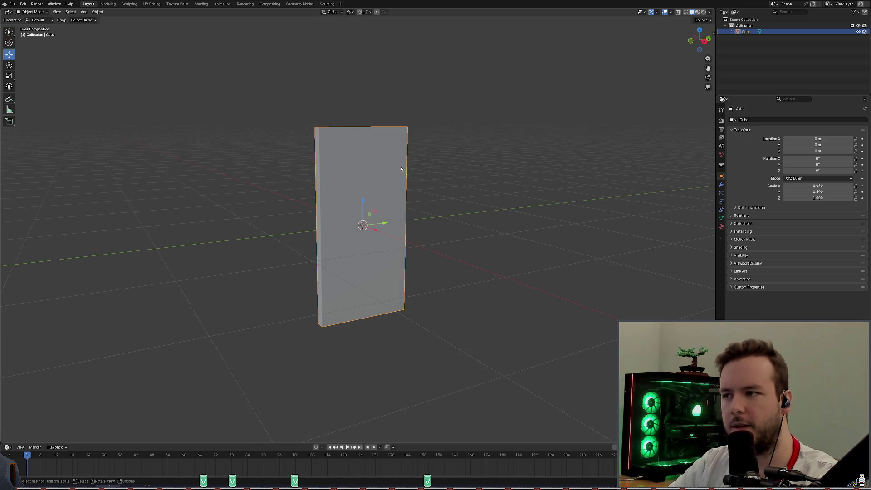
key(w)
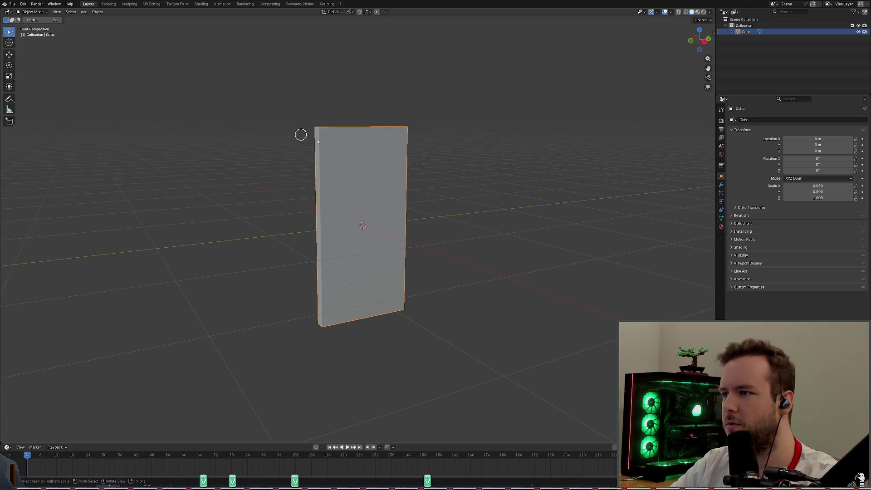
click(369, 167)
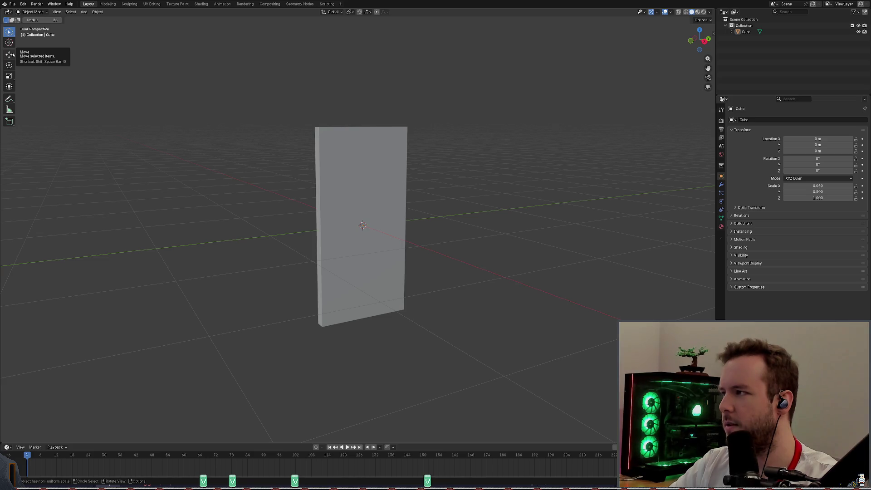
Step: Raise the door slab to Location Z 1 m with the Move tool and save
key(shift+space)
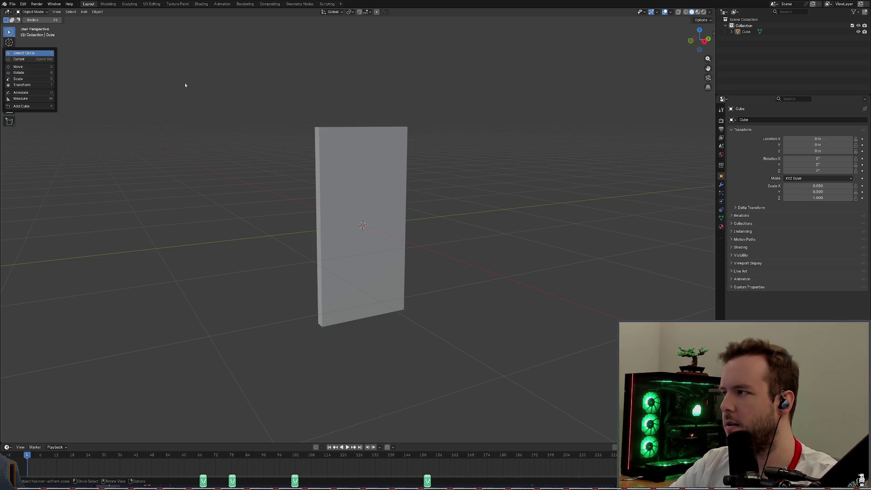
key(shift+space)
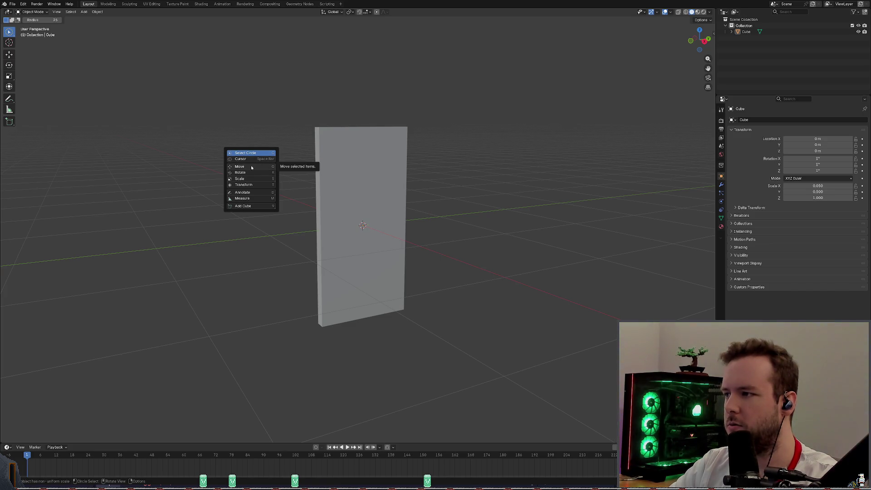
click(251, 166)
click(368, 210)
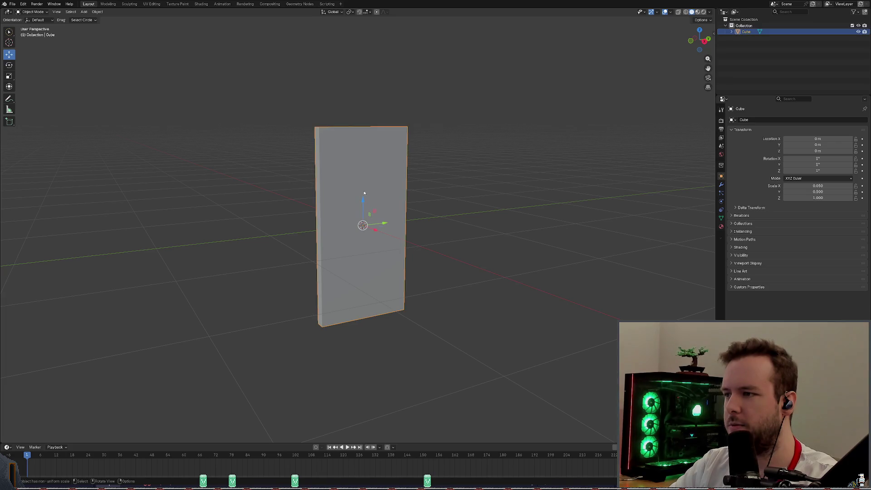
drag(363, 200, 366, 156)
key(ctrl+z)
ctrl+drag(362, 202, 363, 102)
key(ctrl+s)
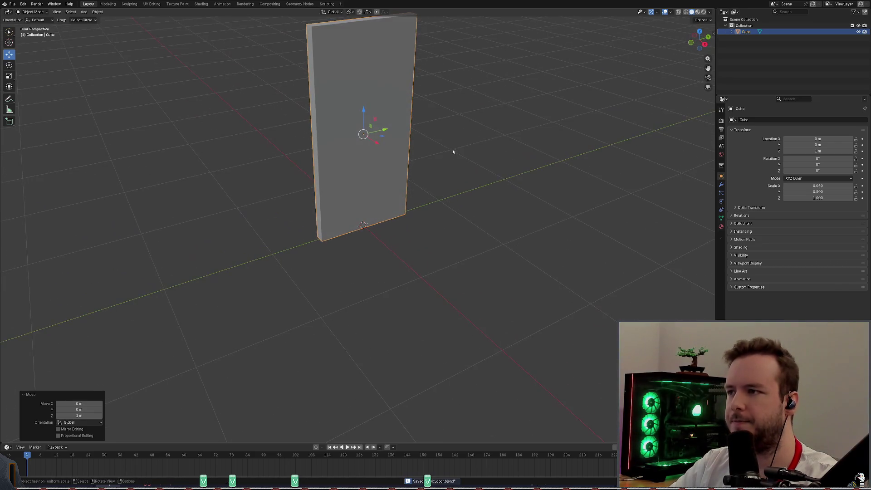
Step: Cycle through the Cursor and Circle Select tools, ending back on the Move tool
middle_drag(363, 138, 362, 139)
right_click(362, 139)
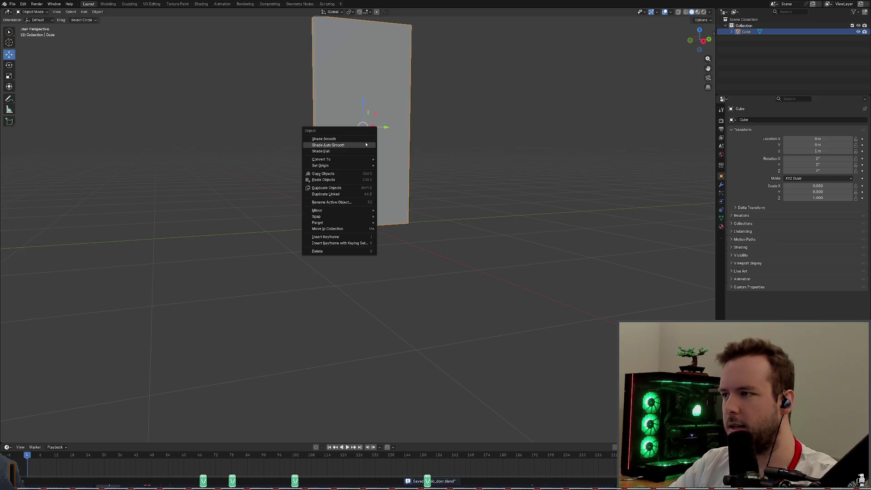
key(Escape)
key(shift+space)
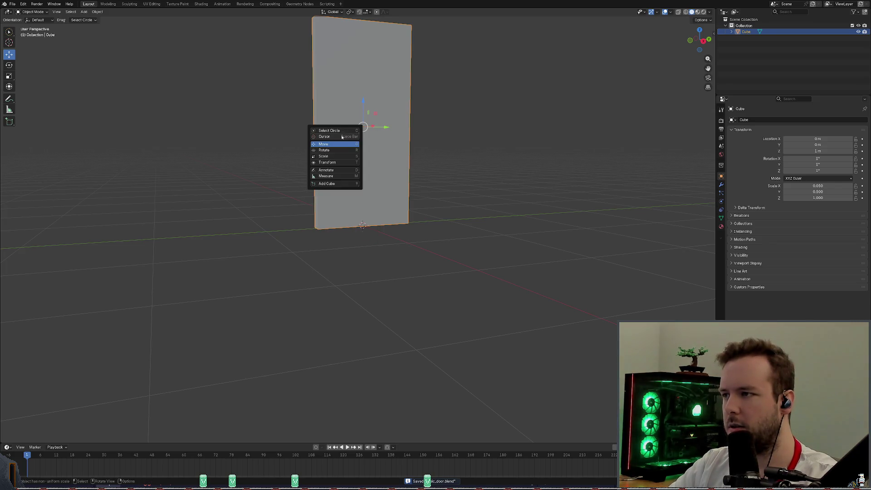
click(342, 136)
middle_drag(404, 193, 361, 134)
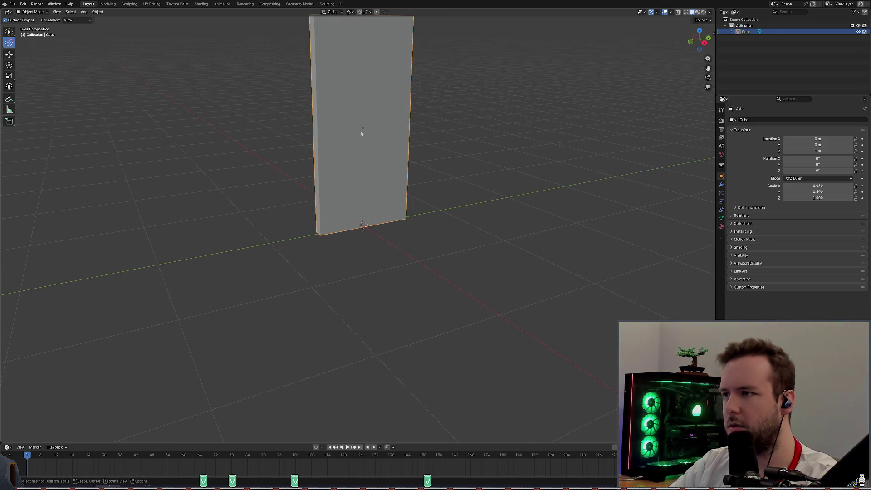
key(shift+space)
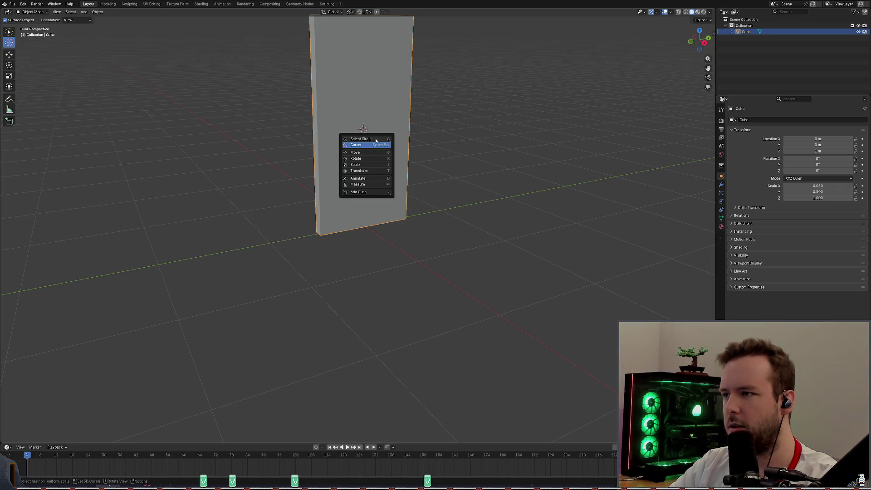
click(363, 138)
key(shift+space)
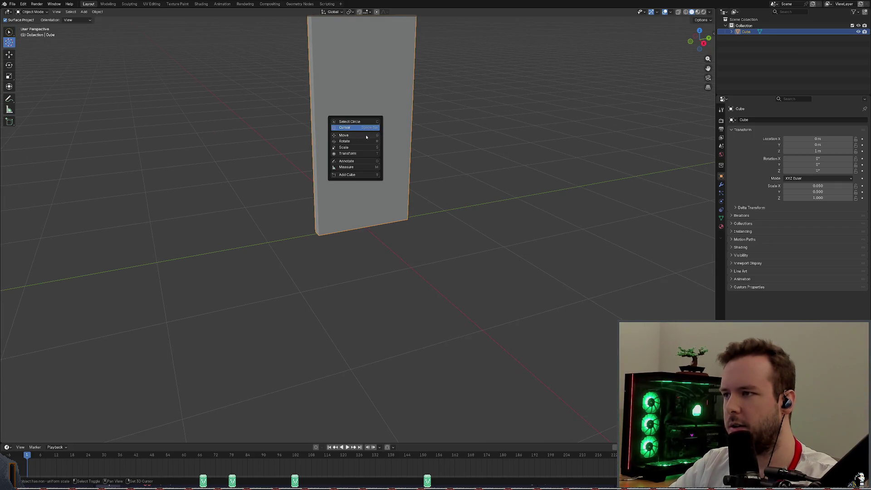
click(365, 136)
Step: Snap the 3D cursor to the selected door slab's origin
middle_drag(365, 131, 371, 120)
right_click(349, 132)
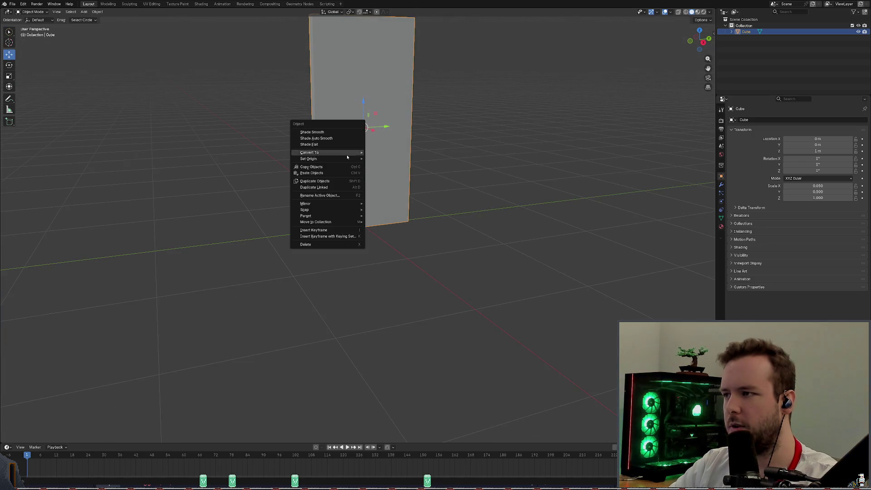
mouse_move(336, 207)
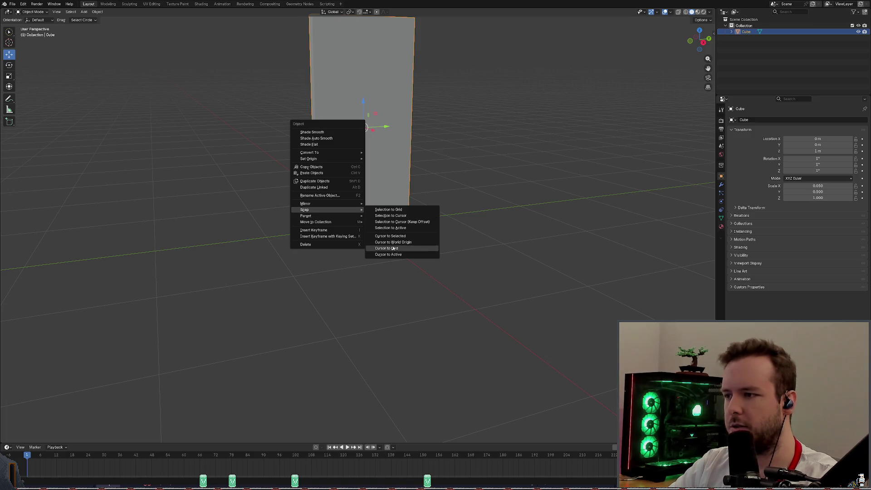
click(395, 237)
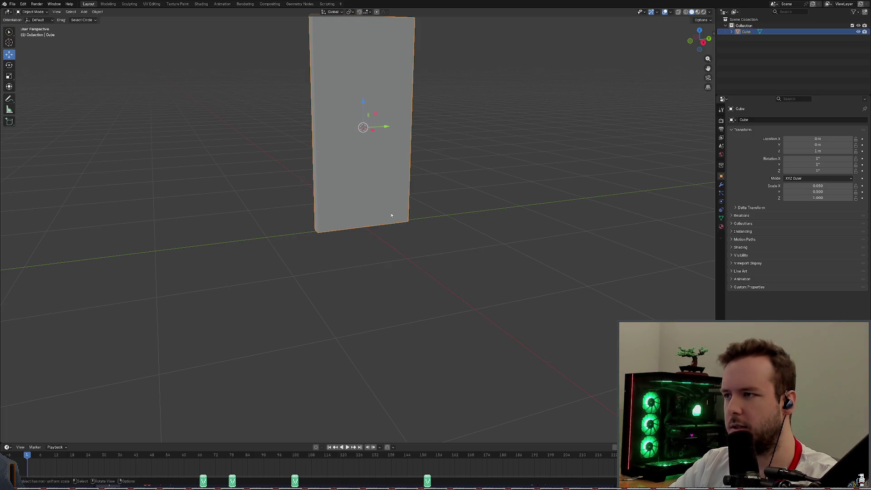
Step: Centre the viewport on the 3D cursor via View > Align View
mouse_move(374, 155)
middle_down()
mouse_move(408, 150)
mouse_move(377, 163)
mouse_move(367, 156)
middle_up()
click(56, 12)
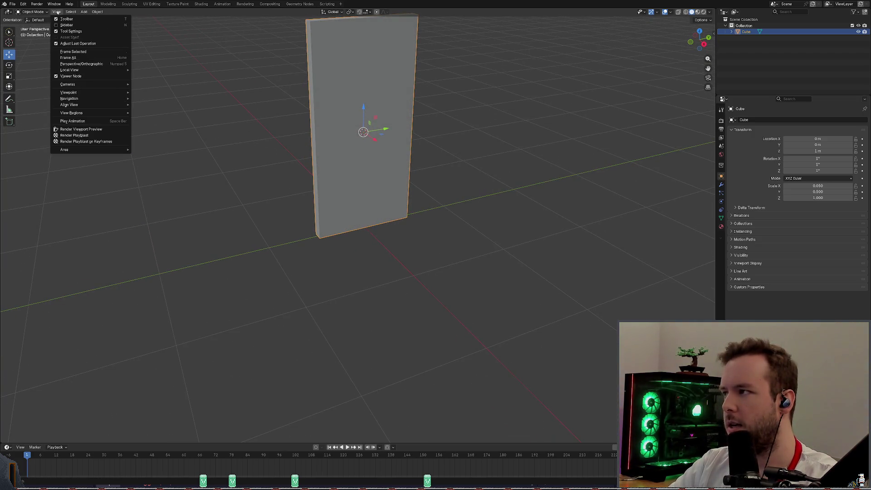
mouse_move(69, 12)
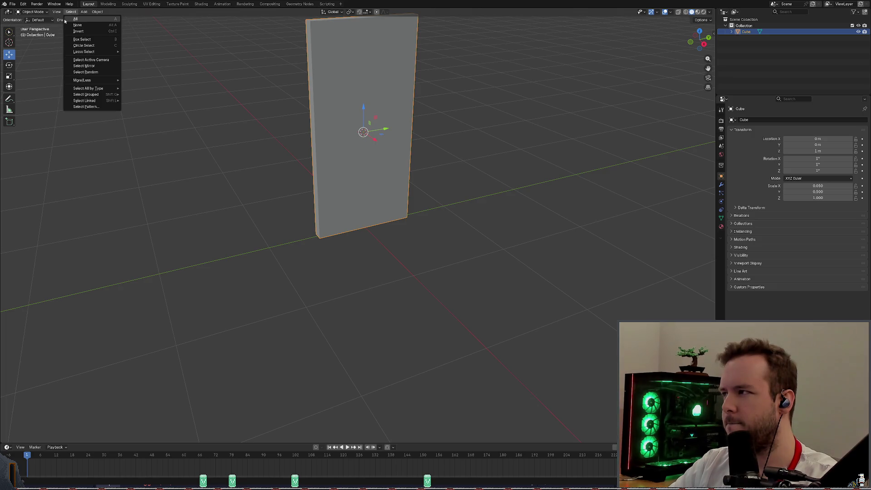
click(56, 12)
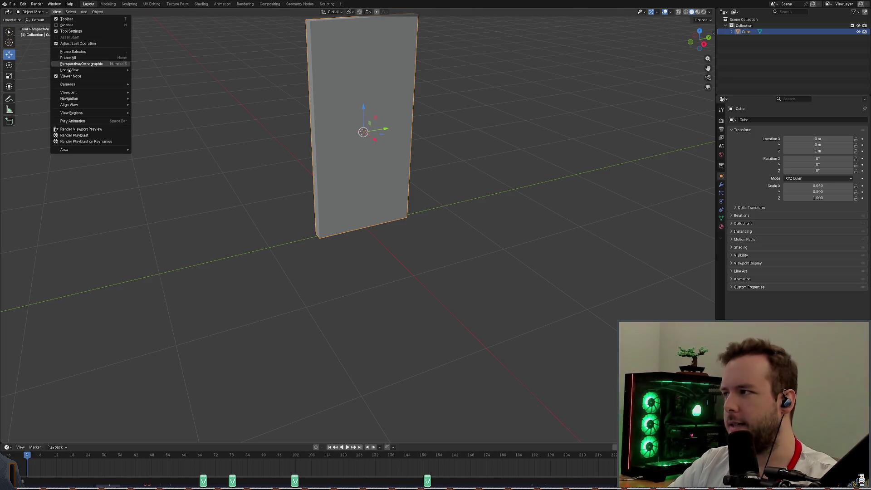
mouse_move(79, 94)
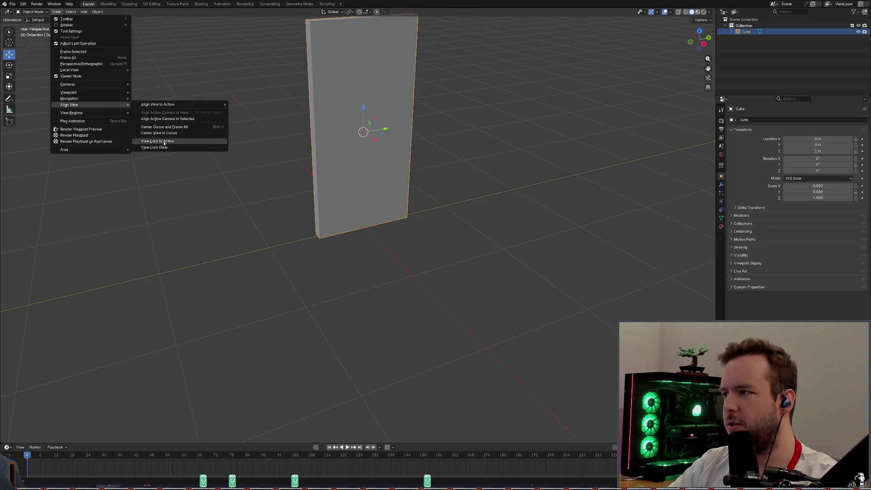
click(168, 132)
Step: Save the blend file and orbit to a more frontal view of the slab
middle_drag(168, 132, 423, 167)
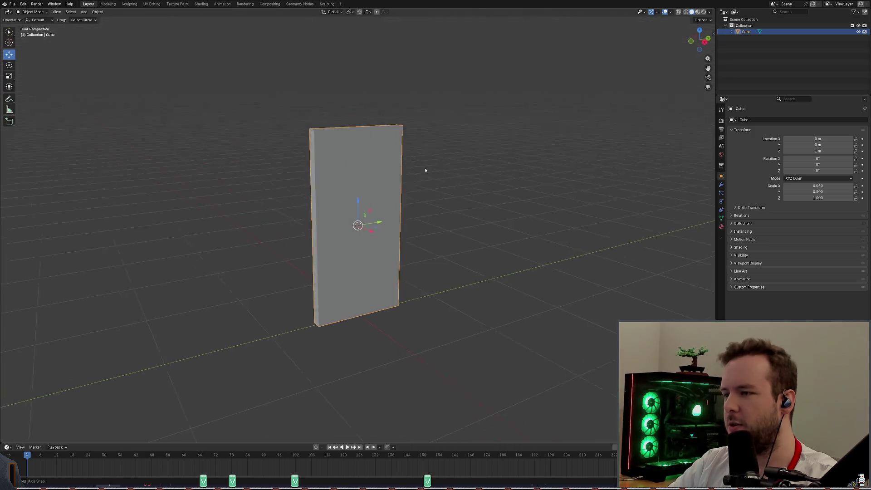
key(ctrl+s)
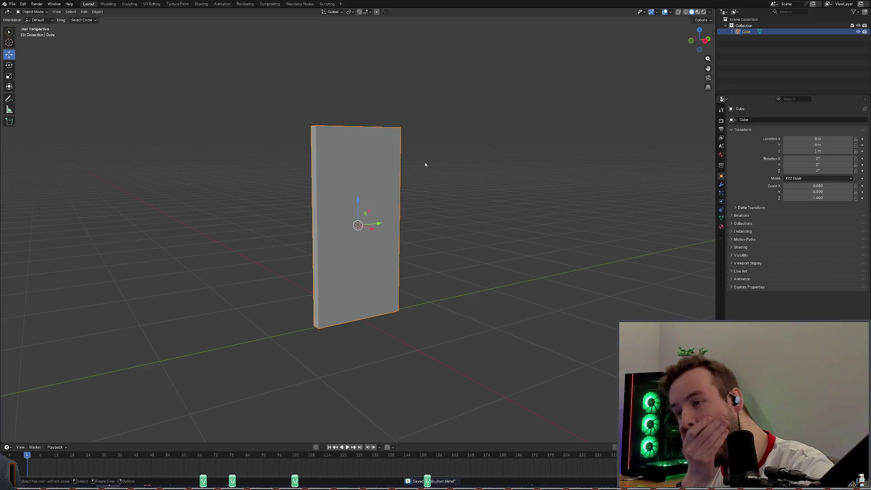
mouse_move(477, 141)
middle_down()
mouse_move(501, 156)
mouse_move(451, 142)
mouse_move(437, 154)
middle_up()
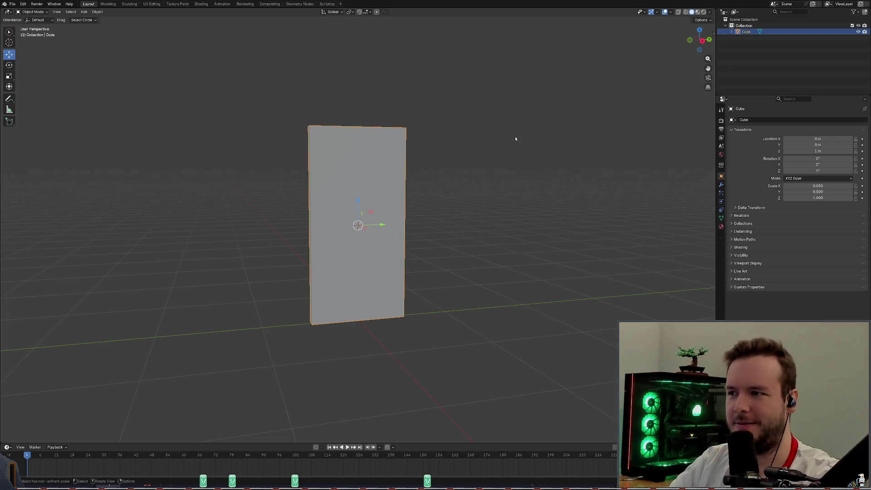
mouse_move(515, 136)
middle_down()
mouse_move(503, 140)
mouse_move(578, 122)
middle_up()
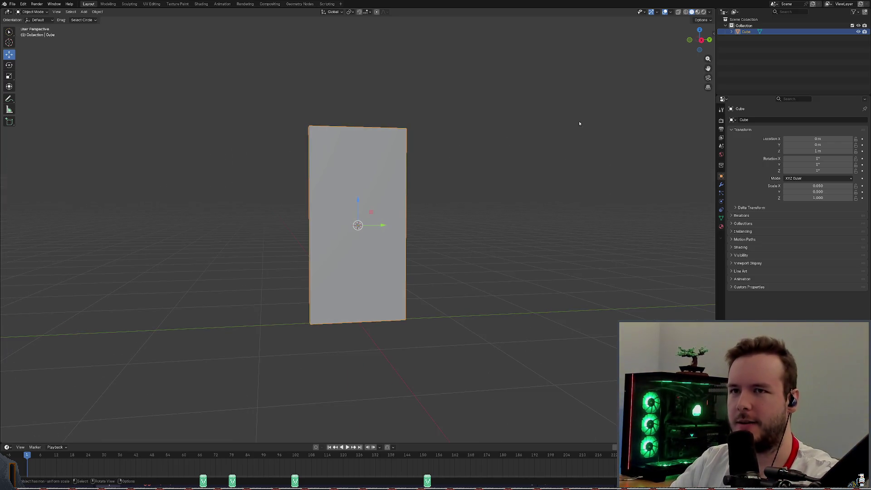
Step: Rename the Cube object to 'Frame' in the Outliner and save the file
double_click(753, 32)
text(ame)
key(Return)
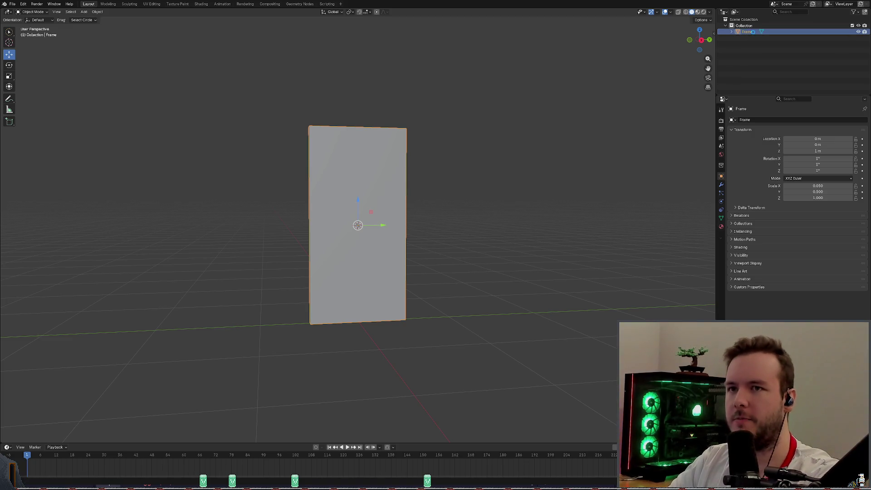
key(ctrl+s)
scroll(483, 131, up, 2)
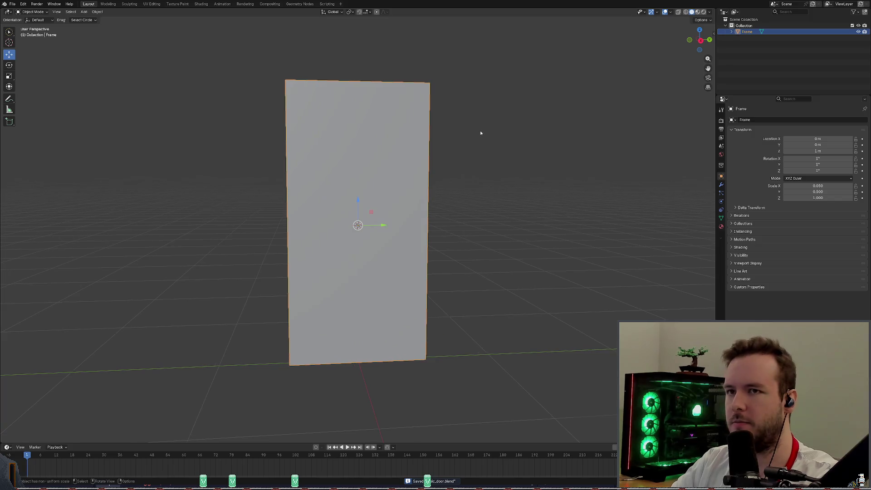
scroll(482, 132, down, 1)
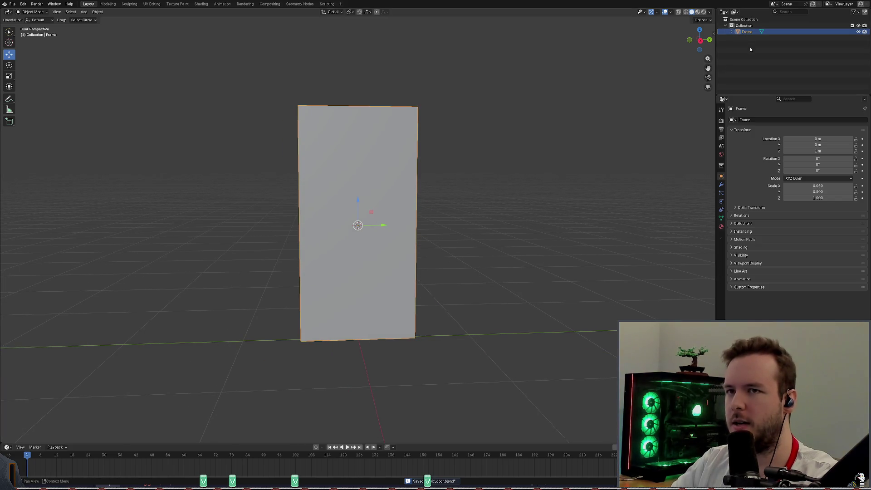
middle_drag(558, 74, 573, 73)
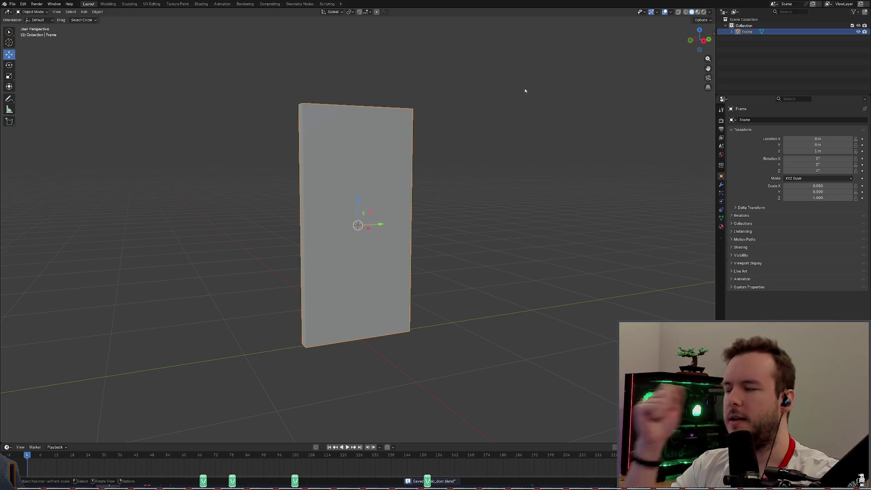
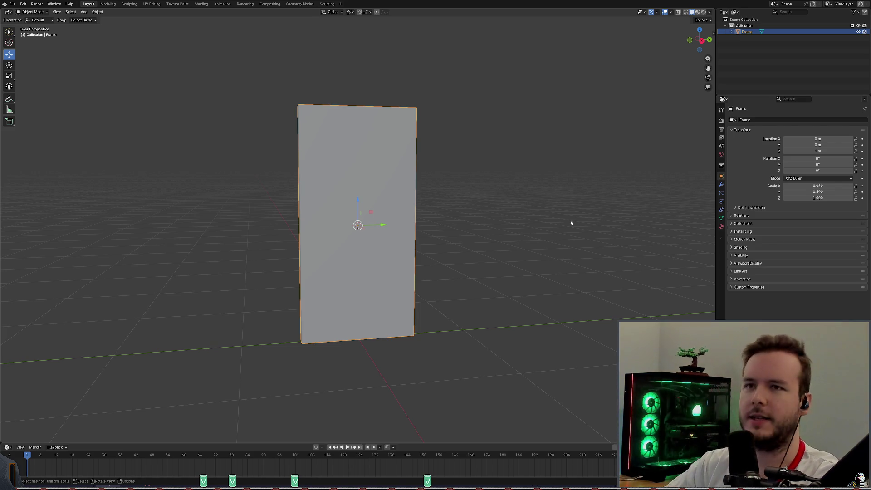
Step: Recentre the Frame slab's geometry on its origin using Set Origin > Geometry to Origin
right_click(742, 51)
right_click(433, 276)
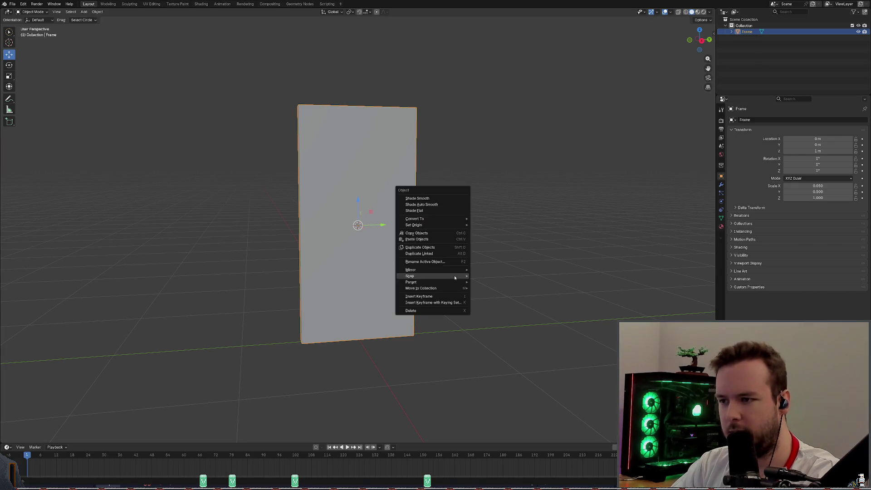
mouse_move(431, 226)
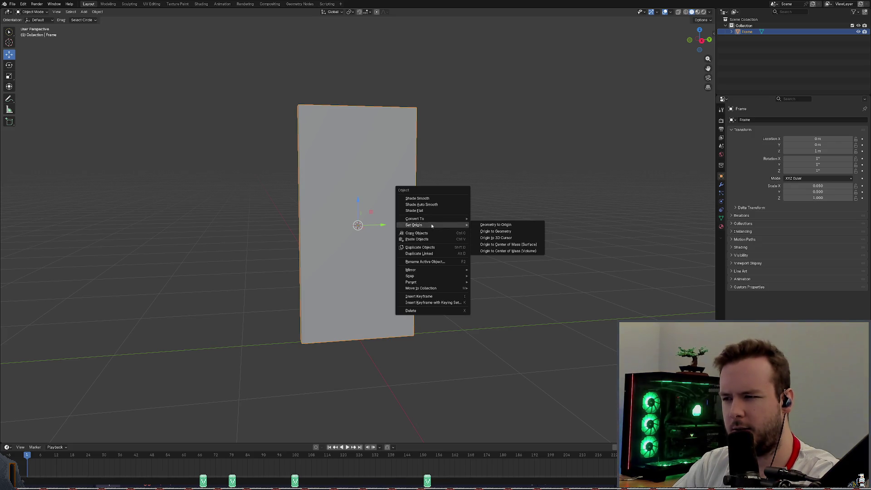
key(Escape)
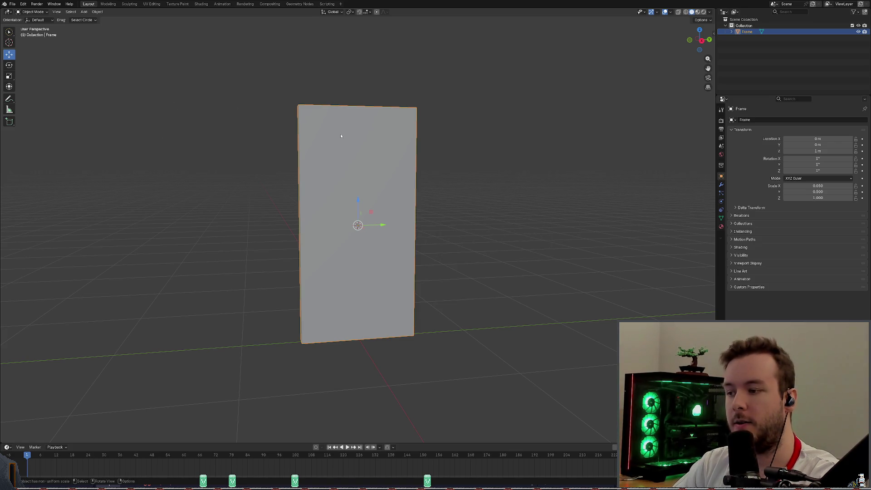
right_click(380, 183)
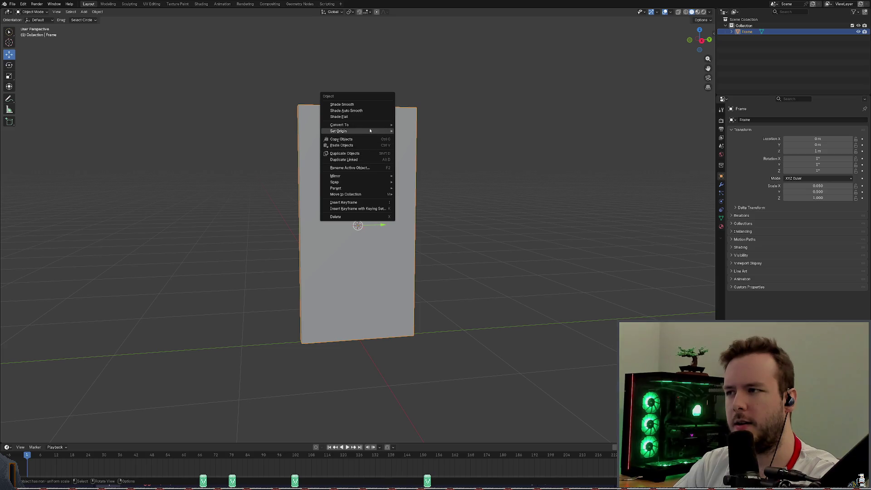
mouse_move(369, 130)
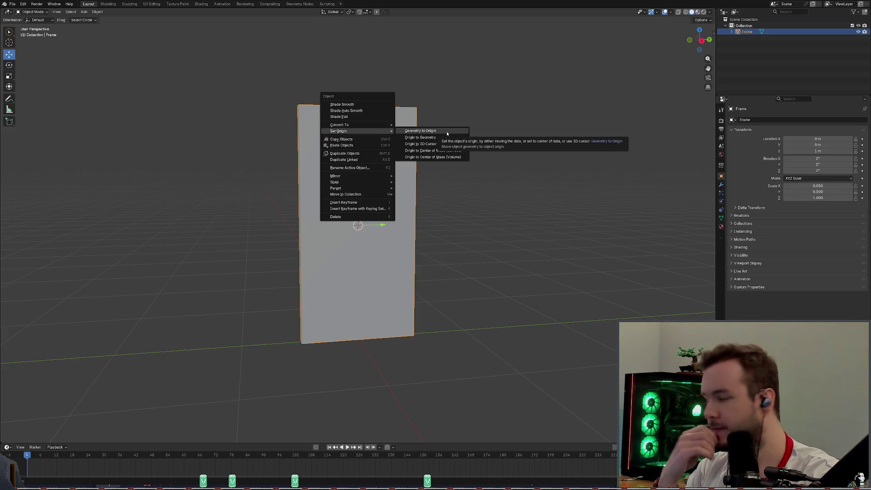
click(447, 132)
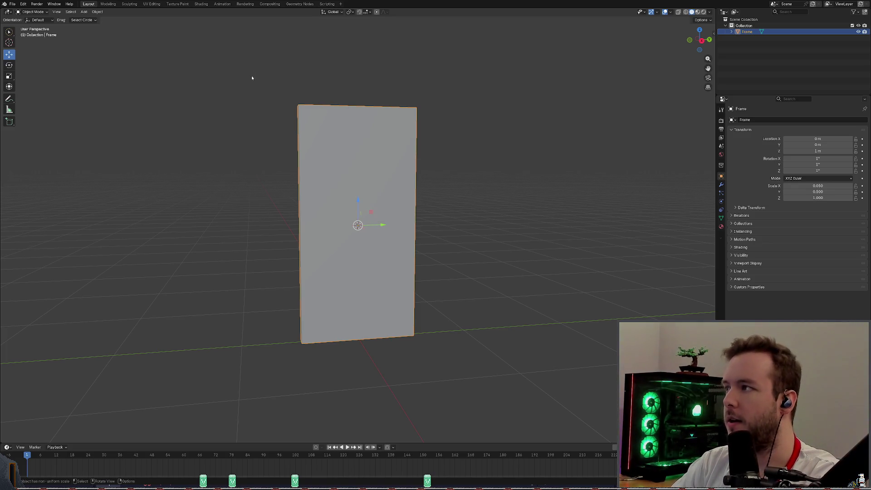
Step: Save the door file and orbit to show the slab's thickness
middle_drag(278, 91, 398, 97)
key(ctrl+s)
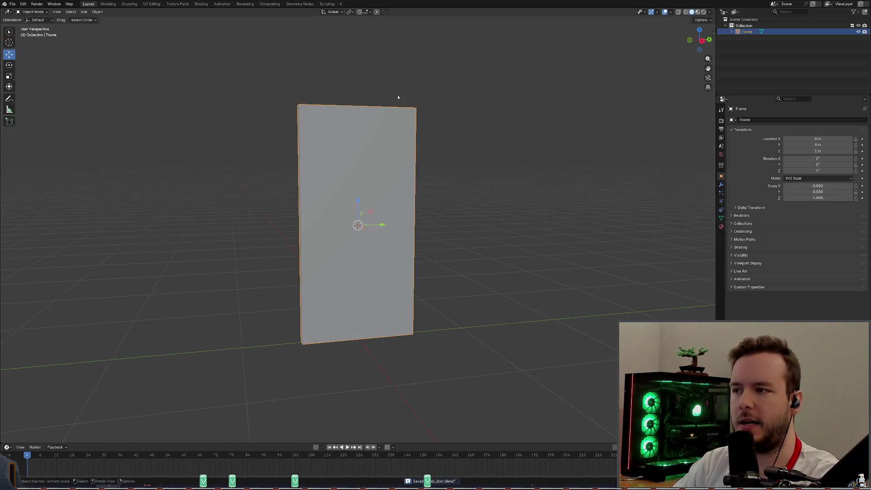
right_click(731, 40)
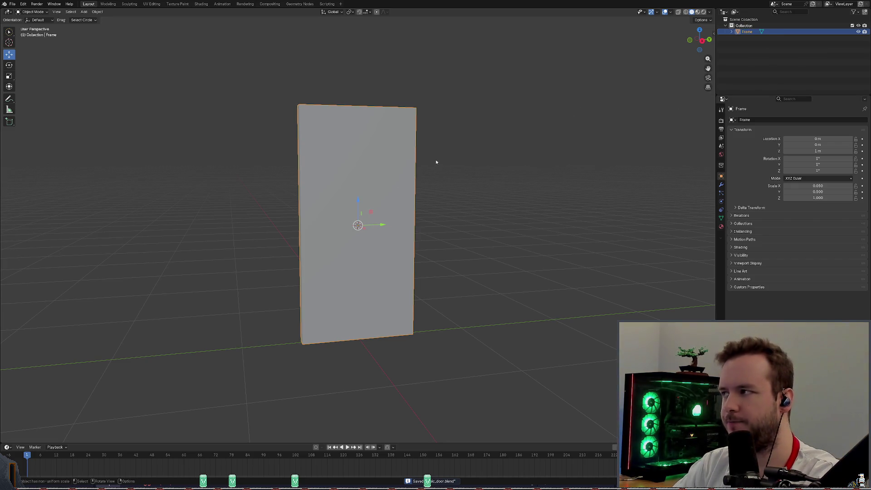
scroll(431, 168, up, 3)
mouse_move(422, 179)
middle_down()
mouse_move(443, 162)
mouse_move(465, 184)
mouse_move(545, 154)
middle_up()
Step: Add a new collection in the Outliner, remove it again, and save the file
right_click(739, 45)
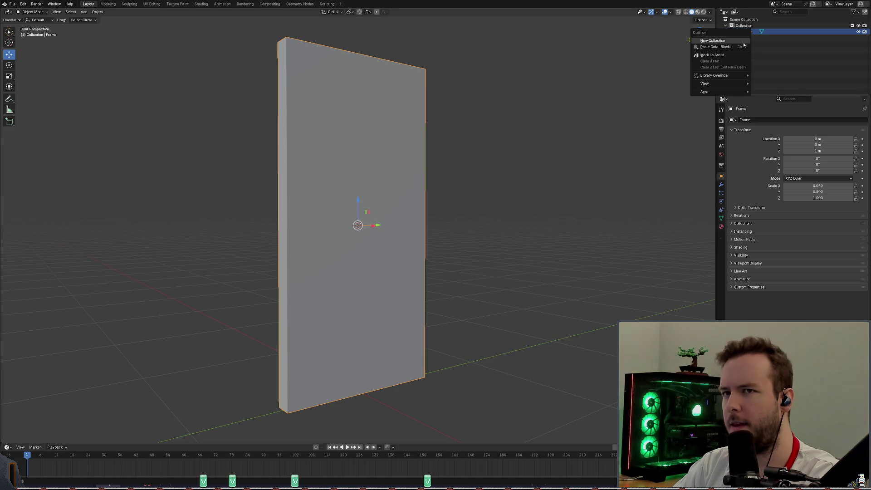
click(742, 42)
click(743, 38)
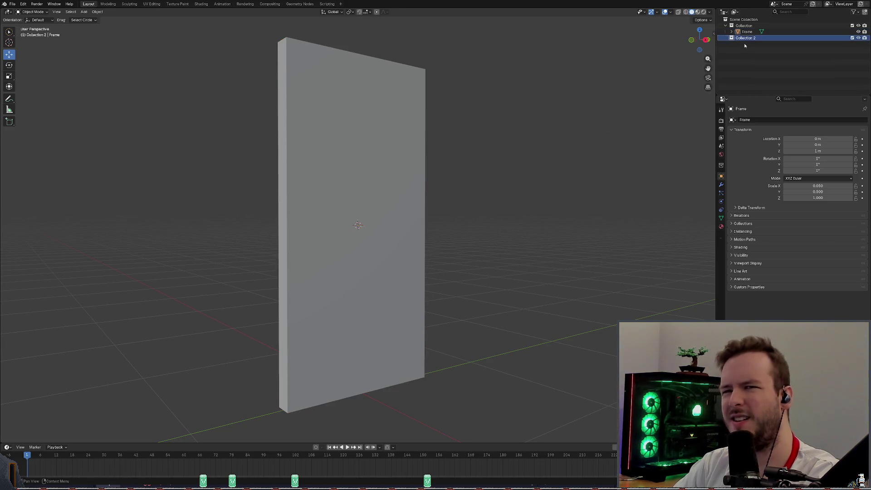
key(Delete)
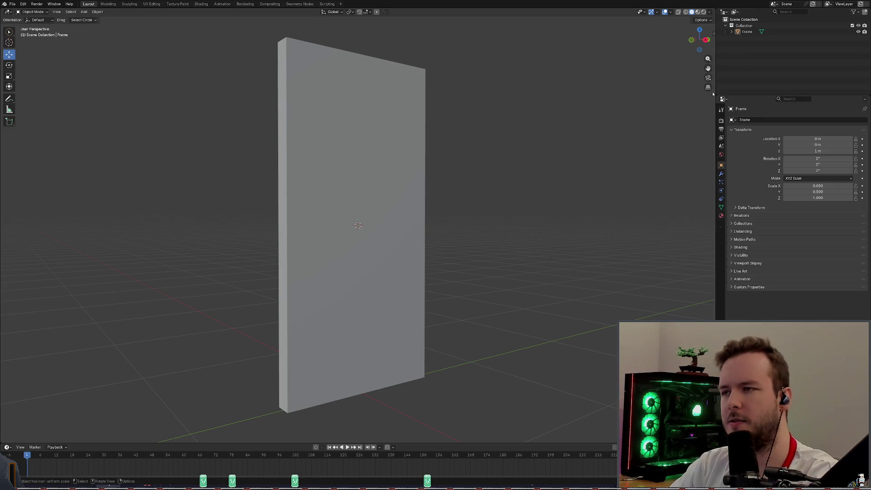
key(ctrl+s)
Step: Browse the Object, Add, Edit and Select header menus, returning to the Add menu
middle_drag(494, 157, 483, 156)
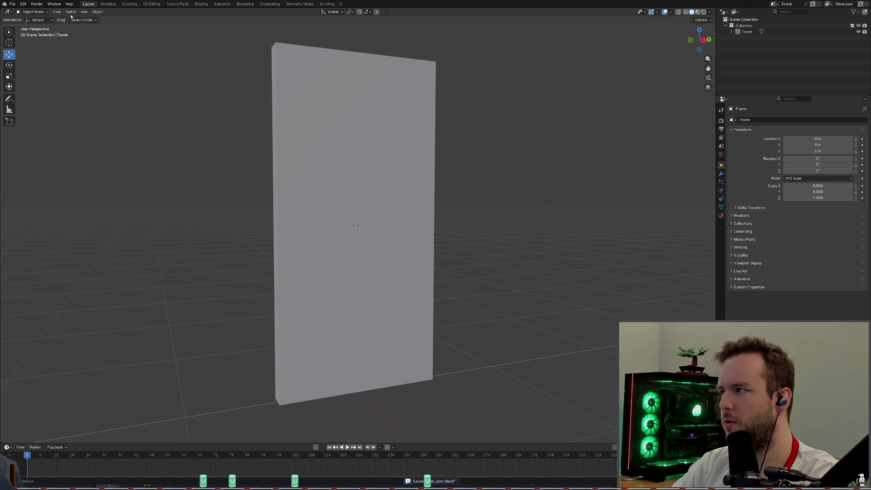
click(97, 12)
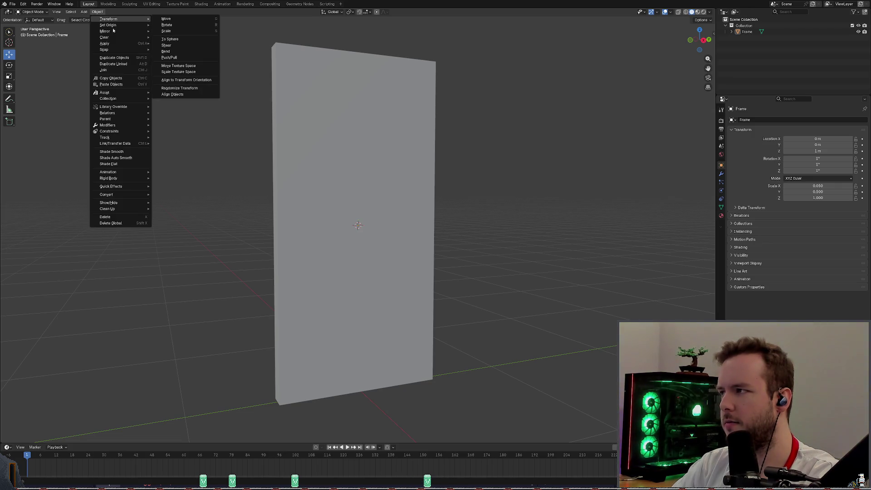
click(83, 12)
mouse_move(90, 20)
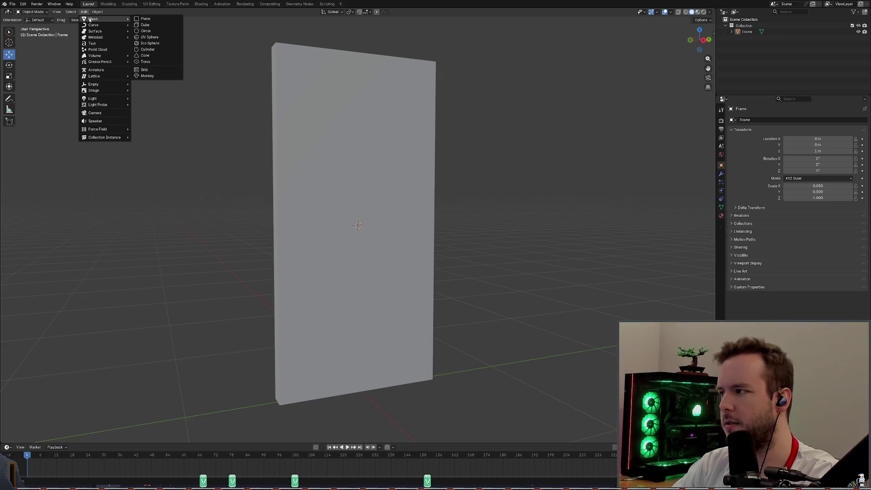
click(20, 4)
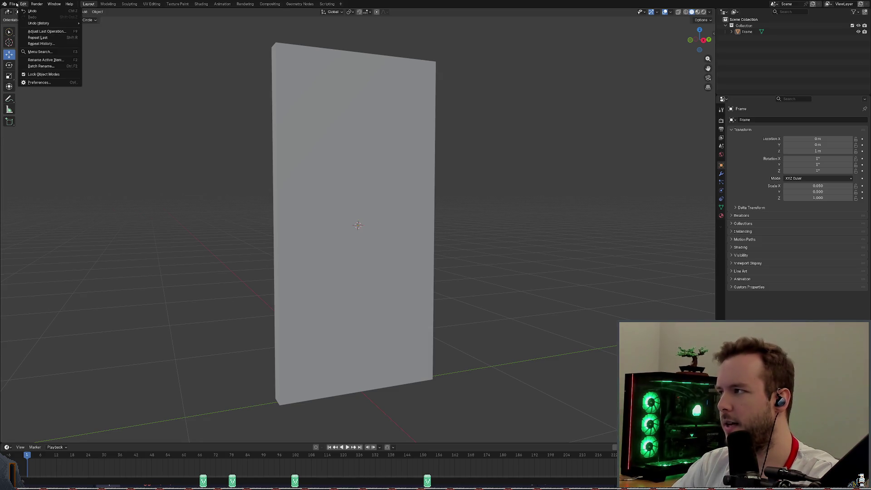
mouse_move(54, 5)
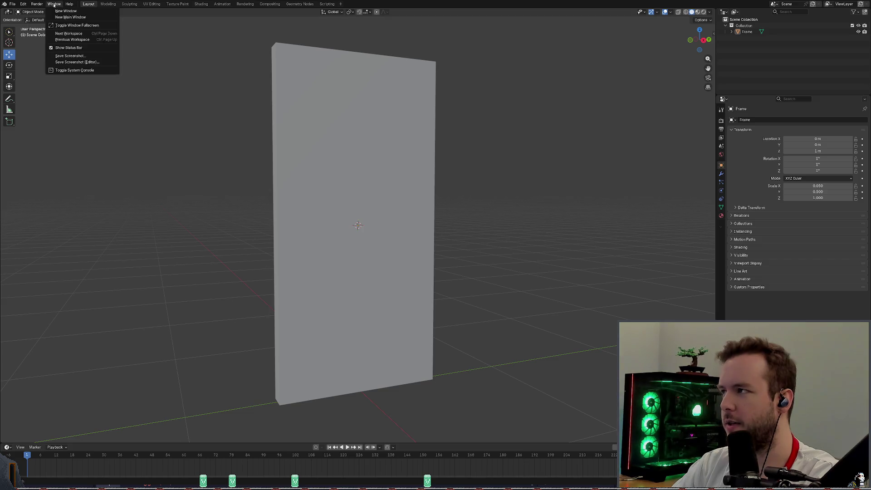
click(74, 12)
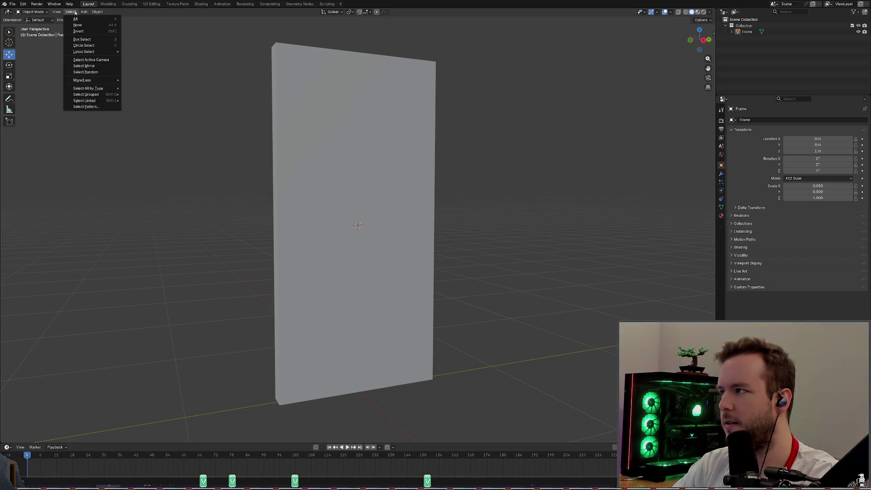
mouse_move(84, 11)
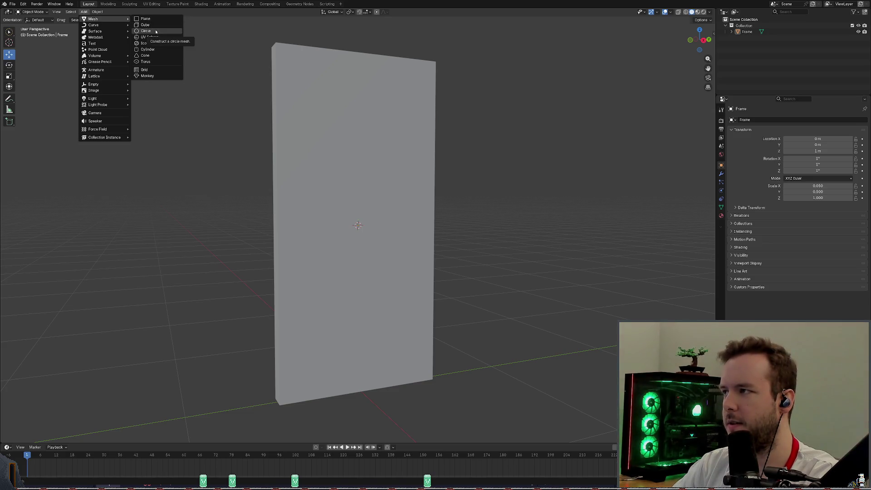
click(147, 49)
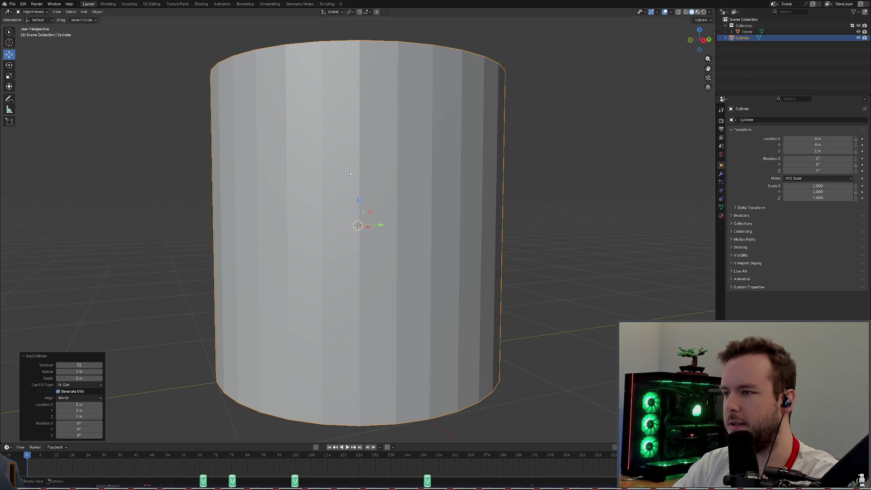
key(w)
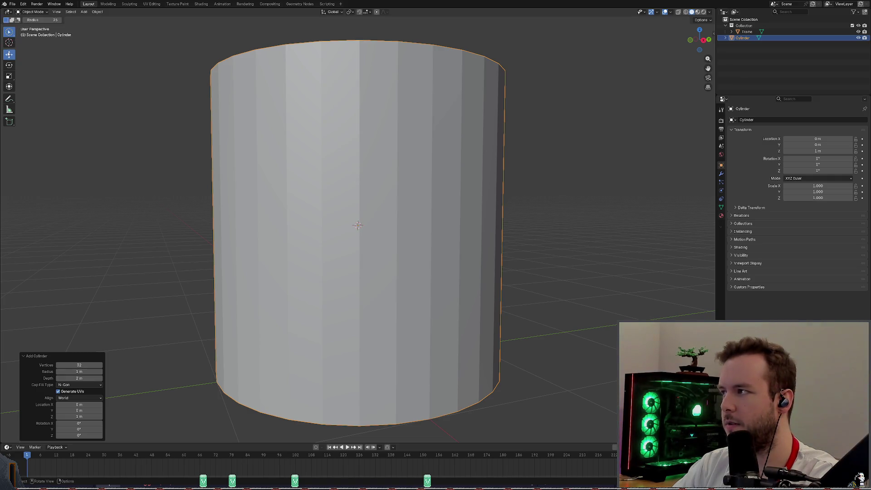
click(10, 54)
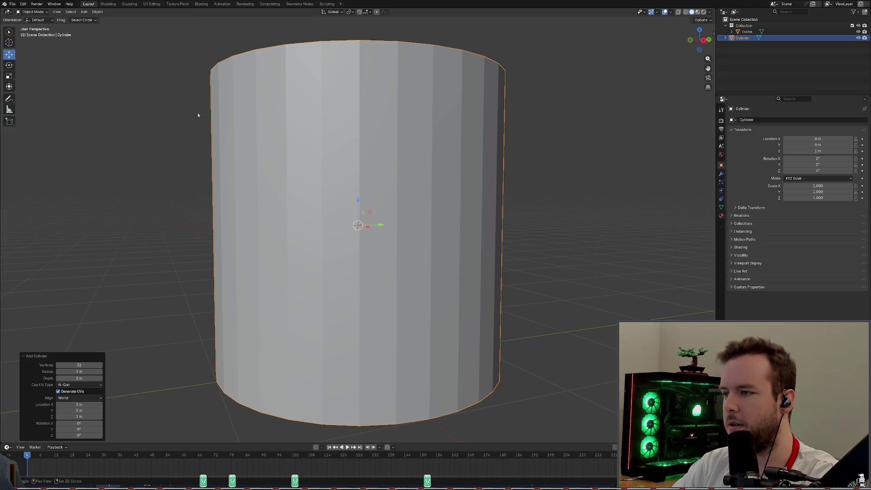
key(shift+space)
key(r)
key(shift+r)
key(shift+space)
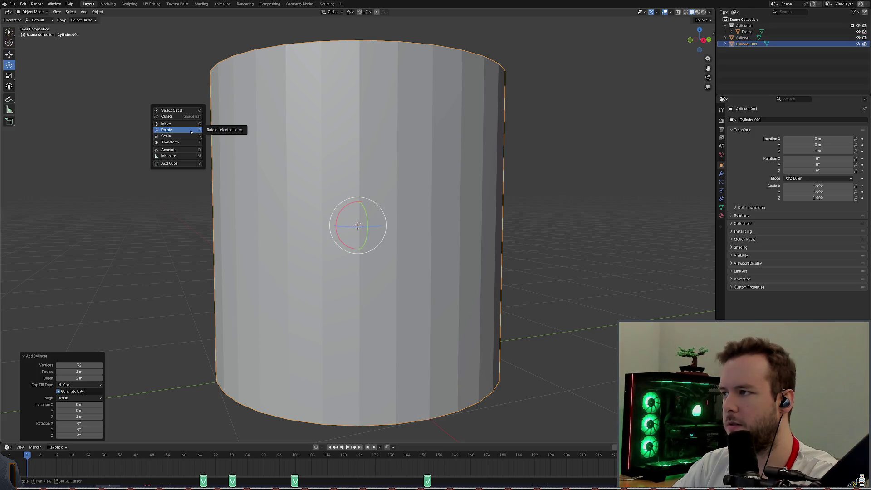
click(191, 131)
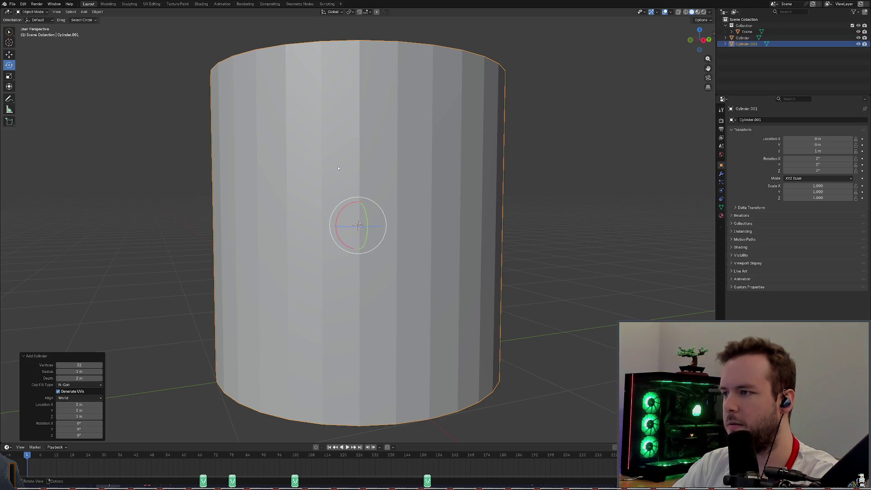
drag(364, 208, 376, 232)
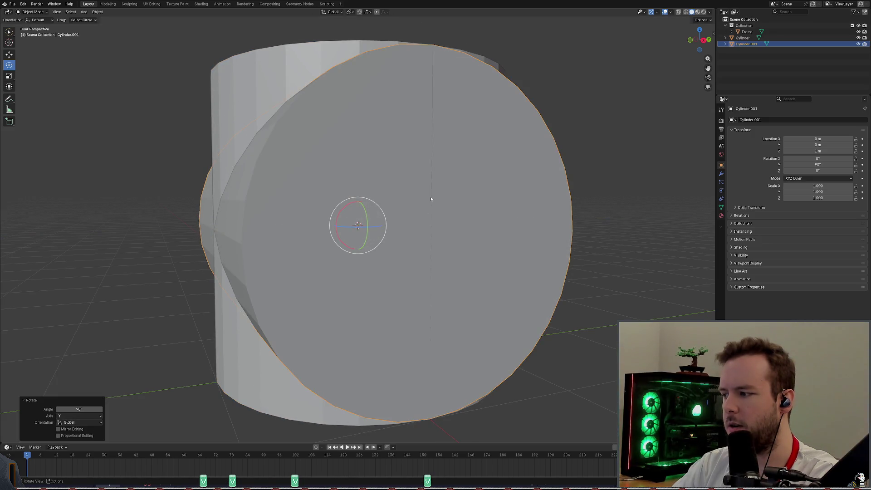
key(x)
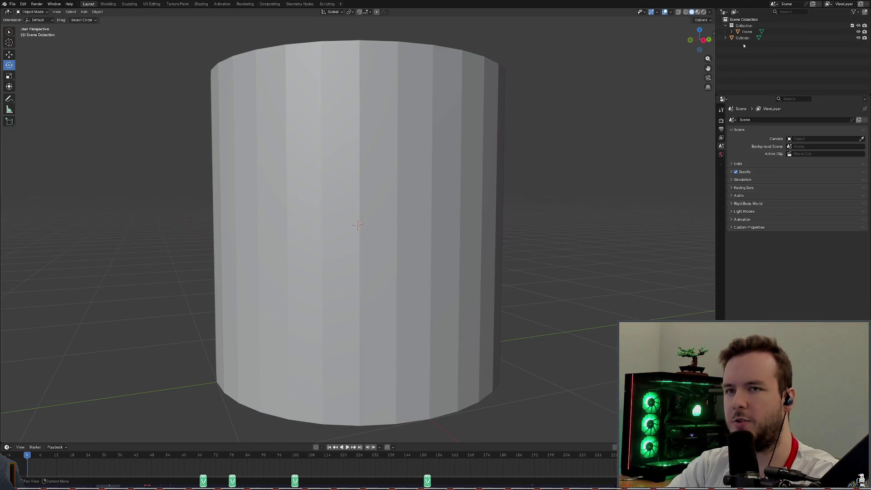
click(743, 38)
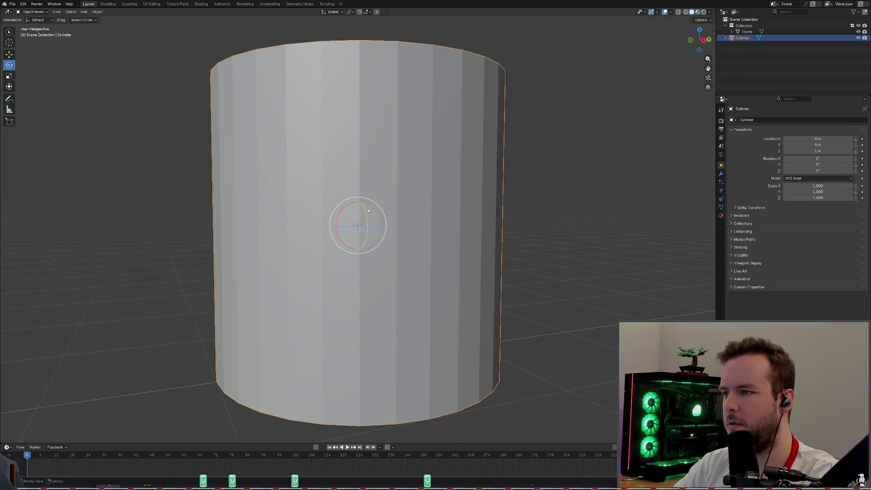
drag(365, 214, 365, 237)
key(ctrl+s)
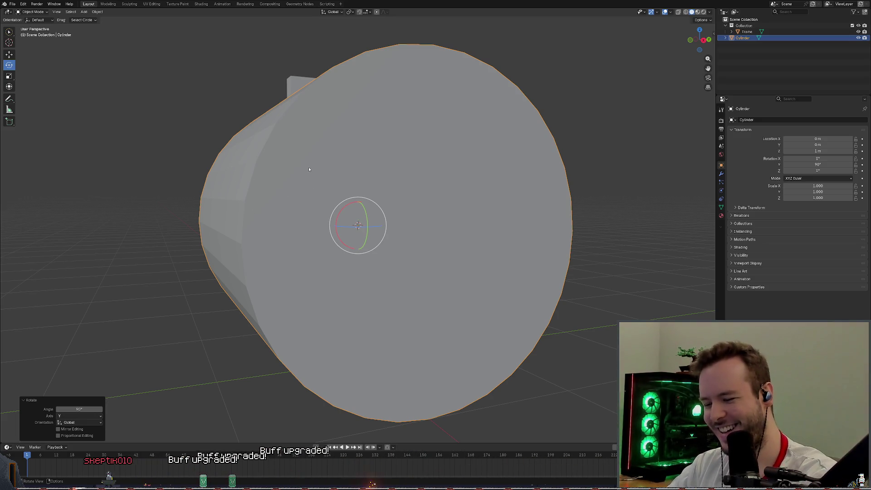
key(Delete)
key(ctrl+s)
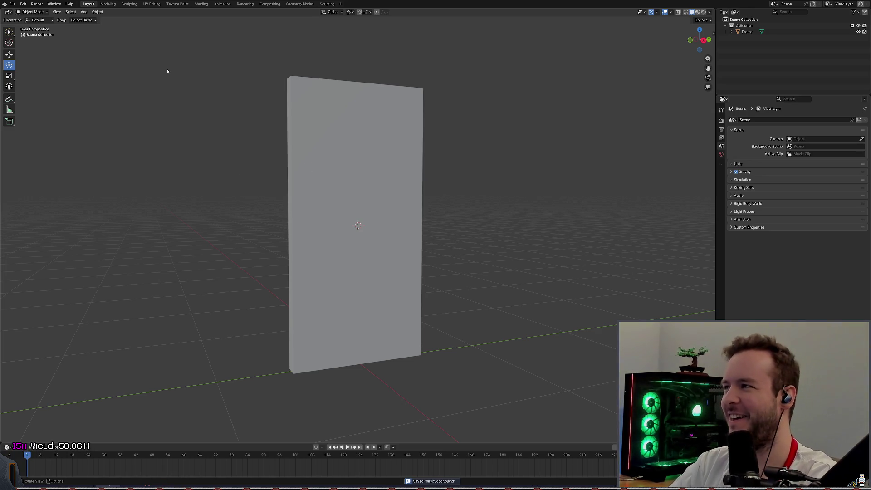
Step: Add a mesh cylinder and set its radius to 0.1 m
click(84, 12)
mouse_move(94, 31)
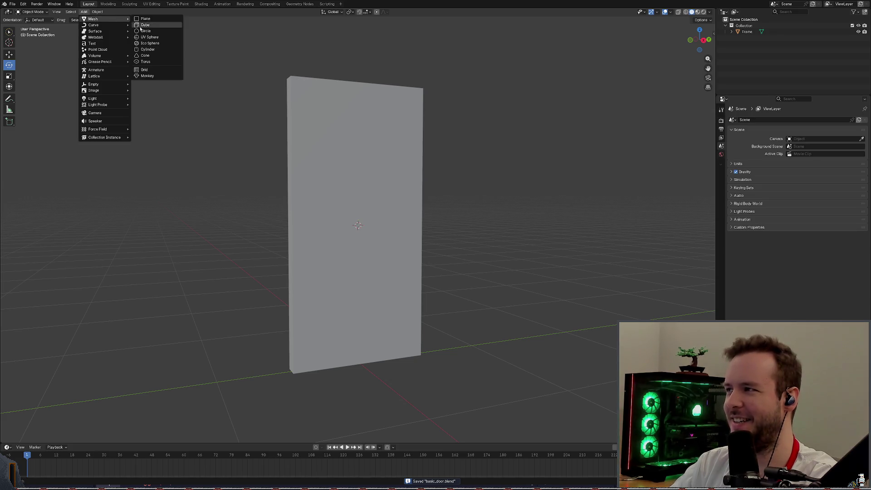
click(151, 49)
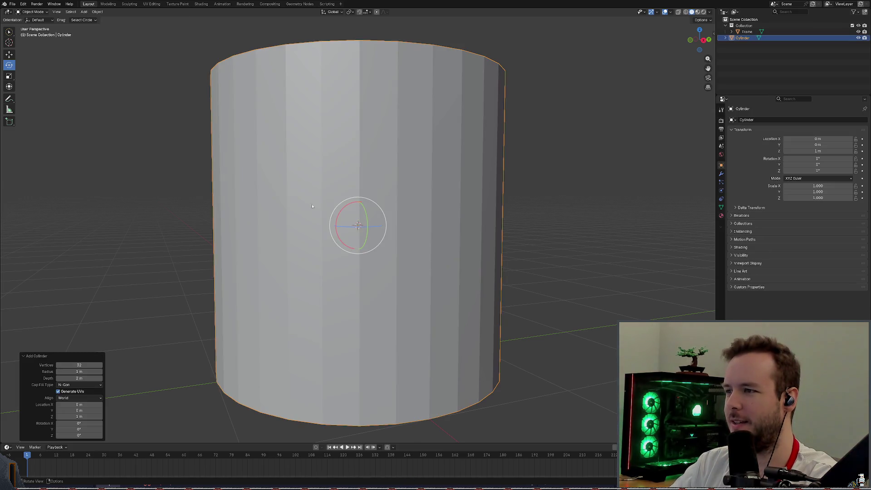
drag(78, 371, 46, 372)
click(87, 372)
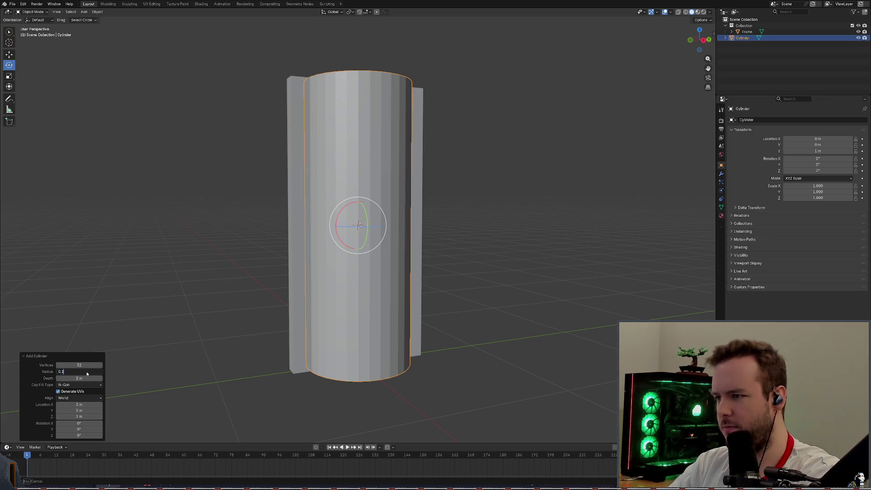
key(Return)
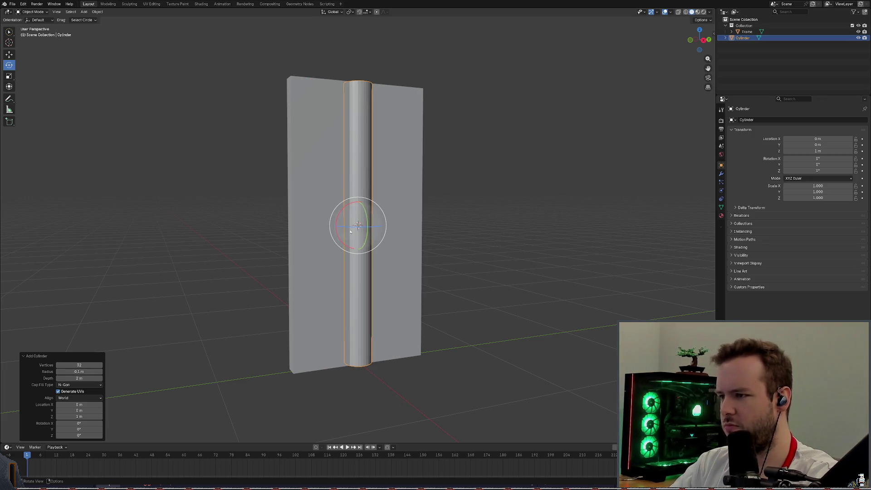
Step: Rotate the cylinder 90° about Y, then delete it and save basic_door.blend
drag(363, 218, 366, 234)
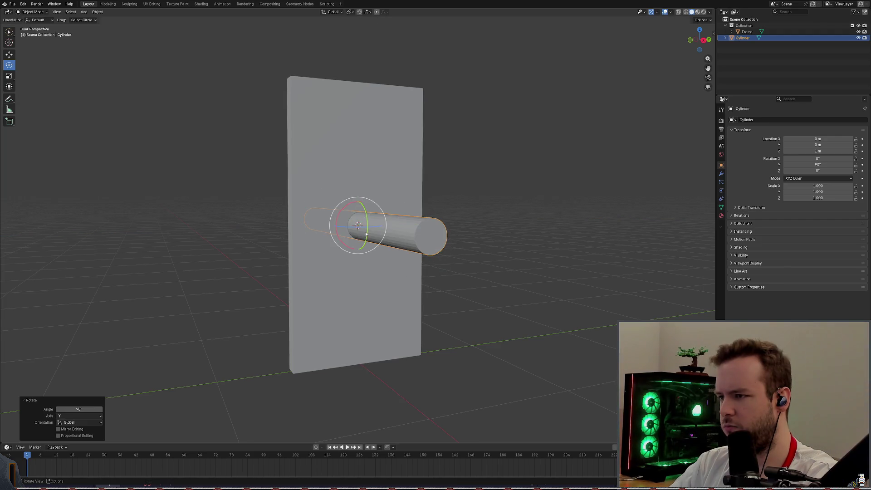
click(426, 235)
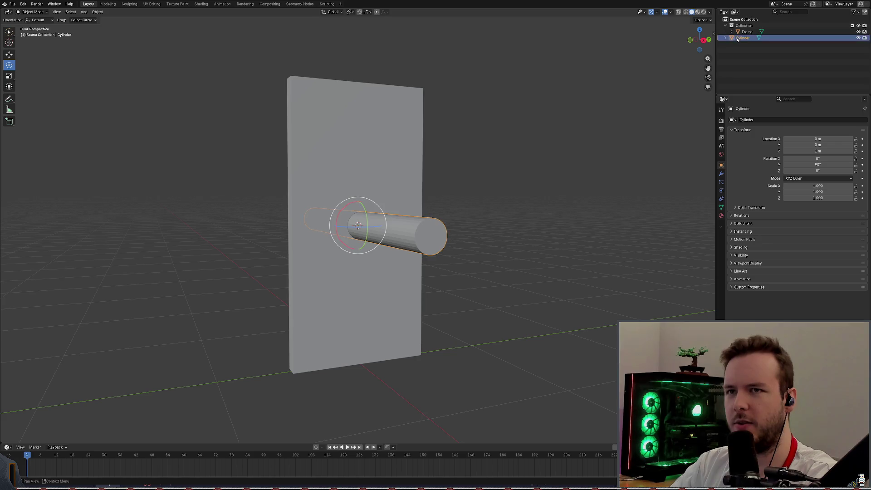
key(Delete)
key(ctrl+s)
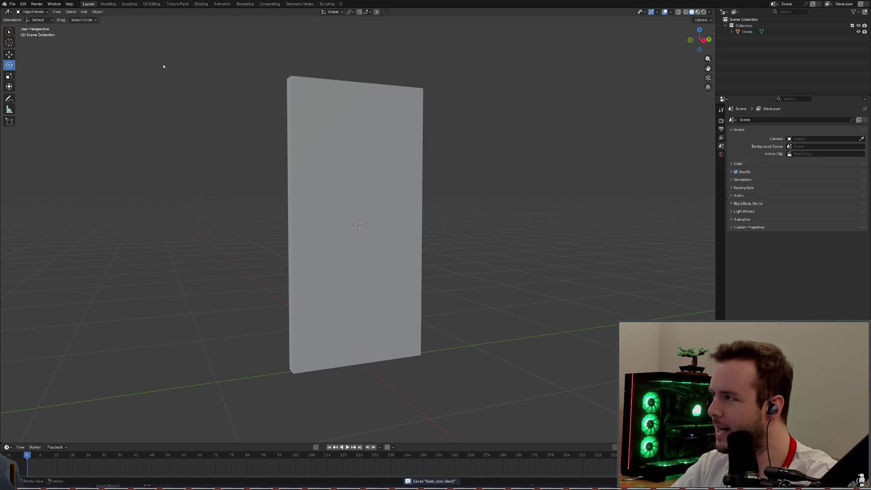
Step: Add a mesh cylinder at the origin and give it 16 vertices
click(84, 11)
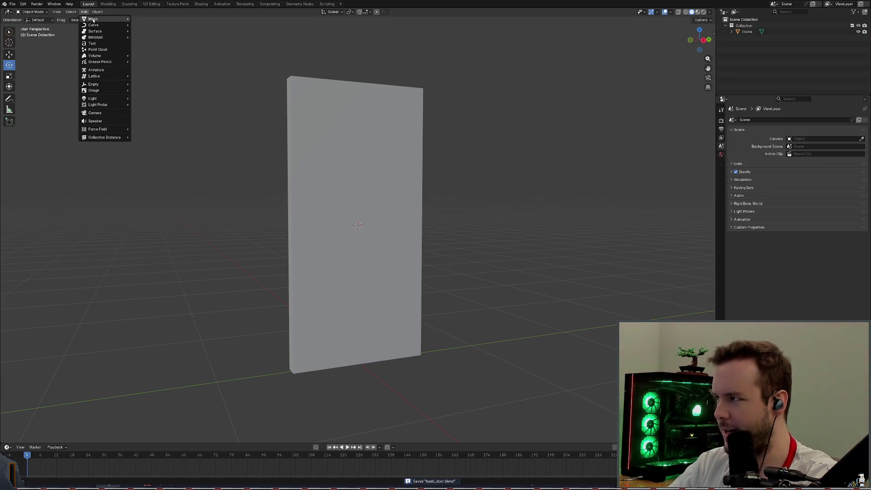
mouse_move(99, 32)
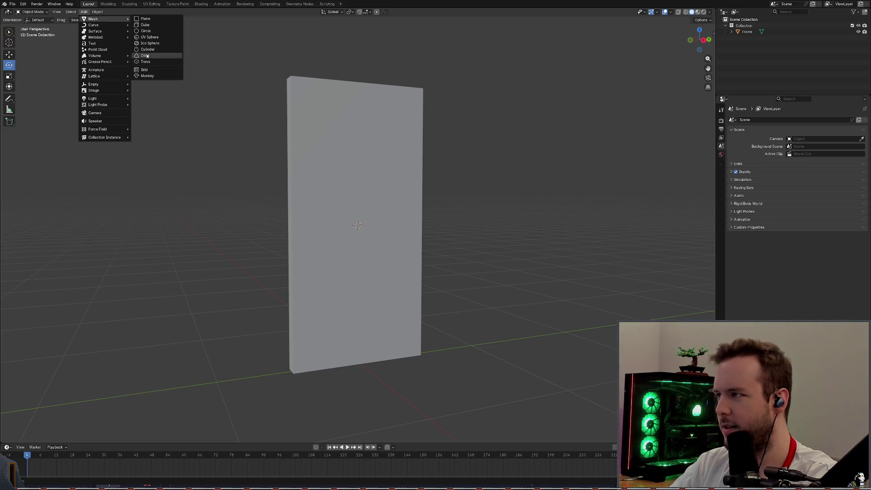
click(147, 49)
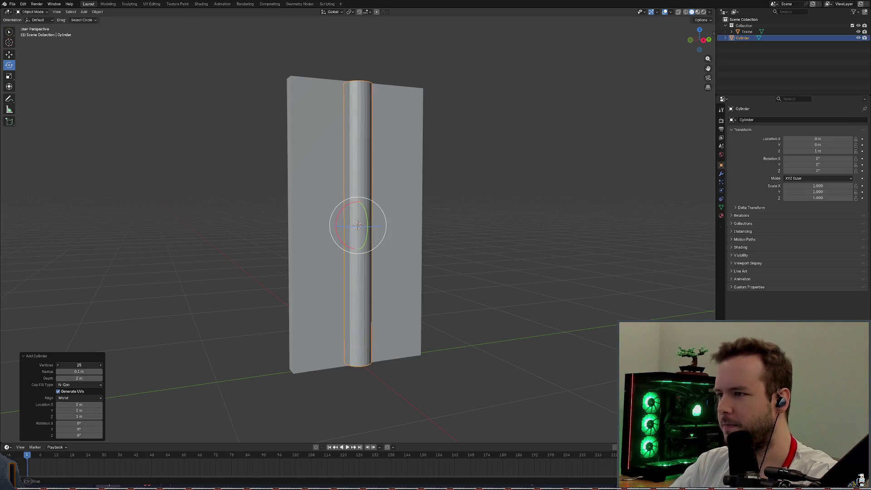
drag(79, 365, 67, 364)
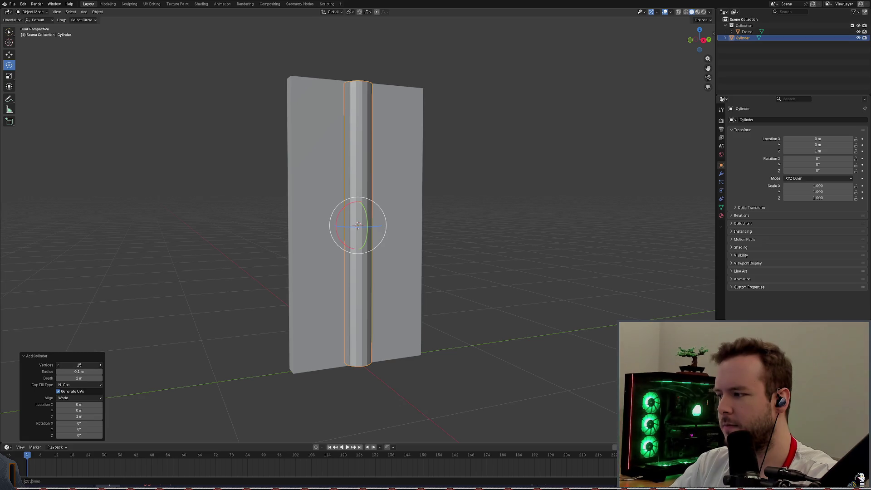
drag(67, 365, 69, 365)
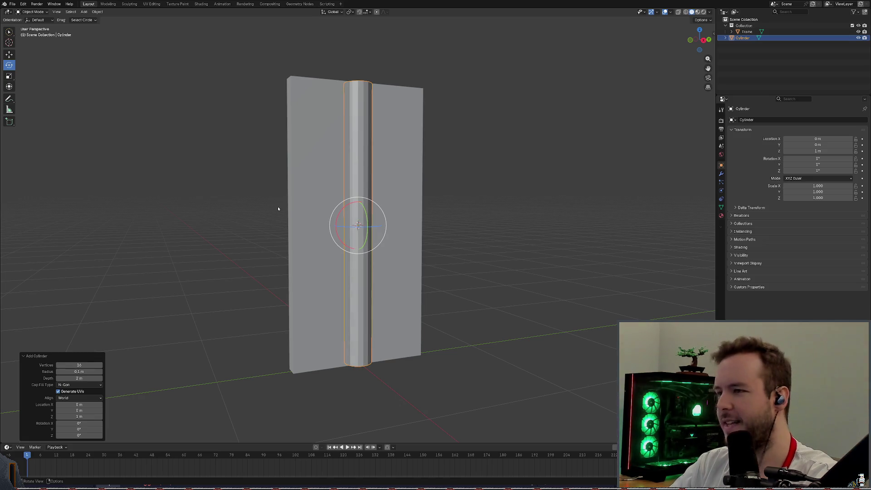
Step: Settle the cylinder radius at 0.07 m after trying 0.08 and 0.06, then shrink its depth
mouse_move(320, 153)
middle_down()
mouse_move(309, 217)
mouse_move(306, 181)
mouse_move(317, 141)
mouse_move(306, 145)
middle_up()
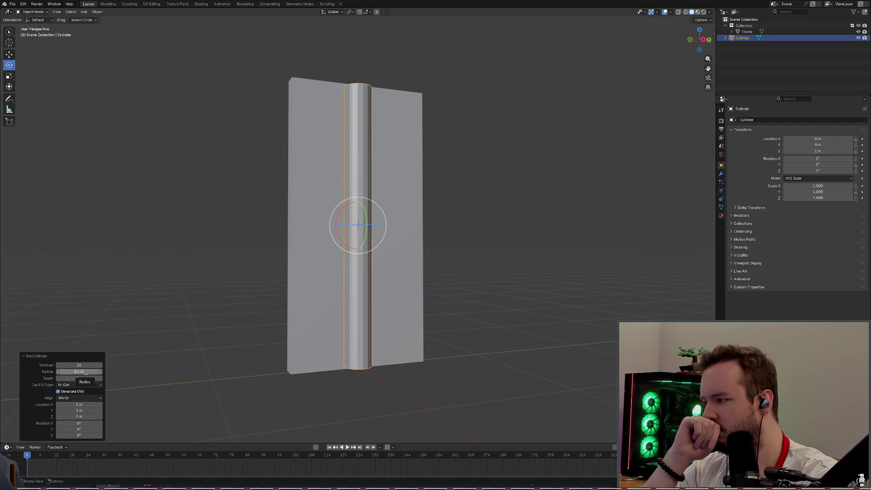
middle_drag(210, 293, 202, 326)
click(82, 371)
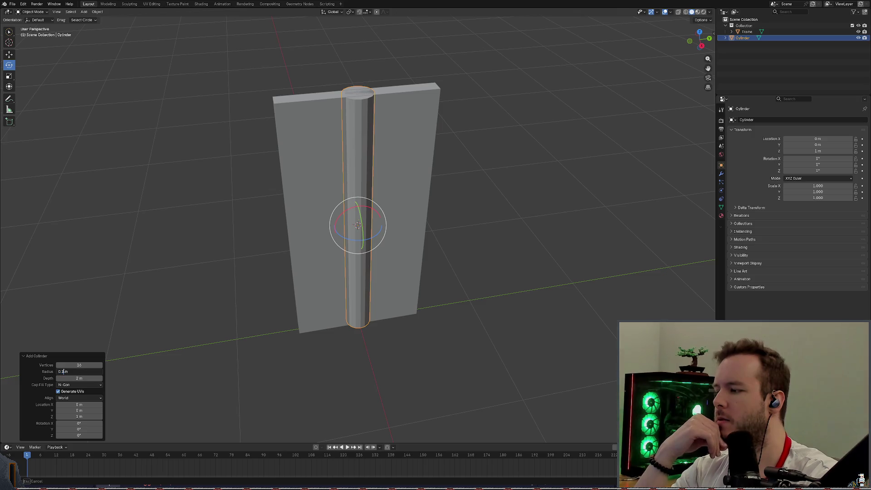
text(05)
key(Return)
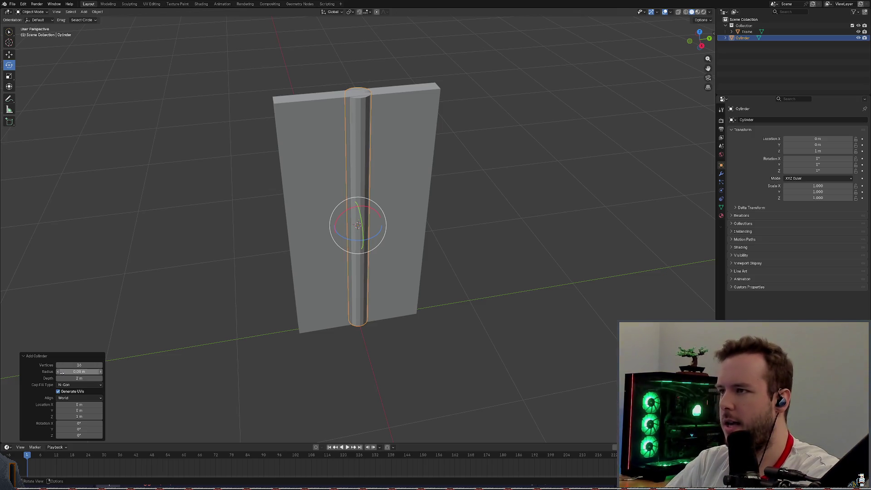
middle_drag(346, 251, 347, 229)
click(82, 372)
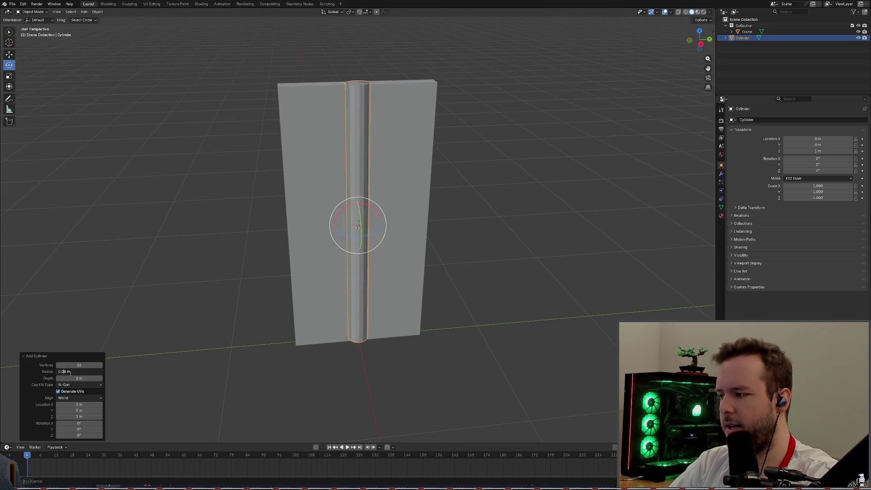
key(Return)
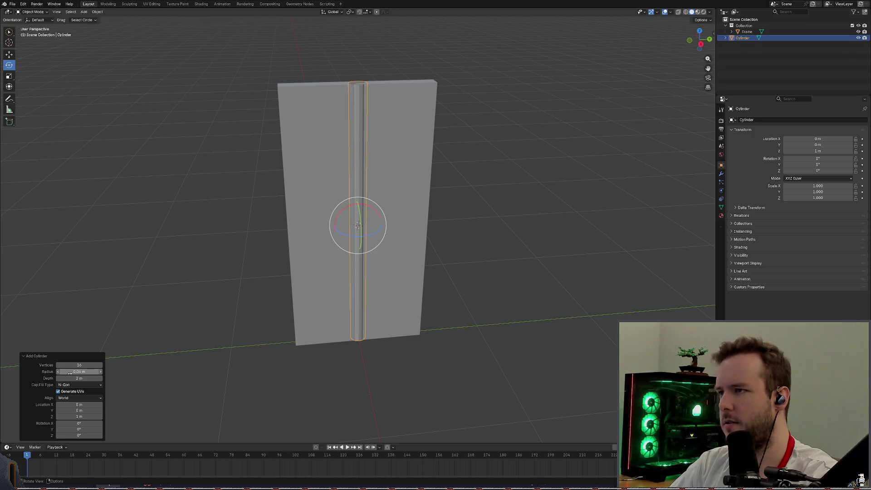
middle_drag(237, 272, 237, 260)
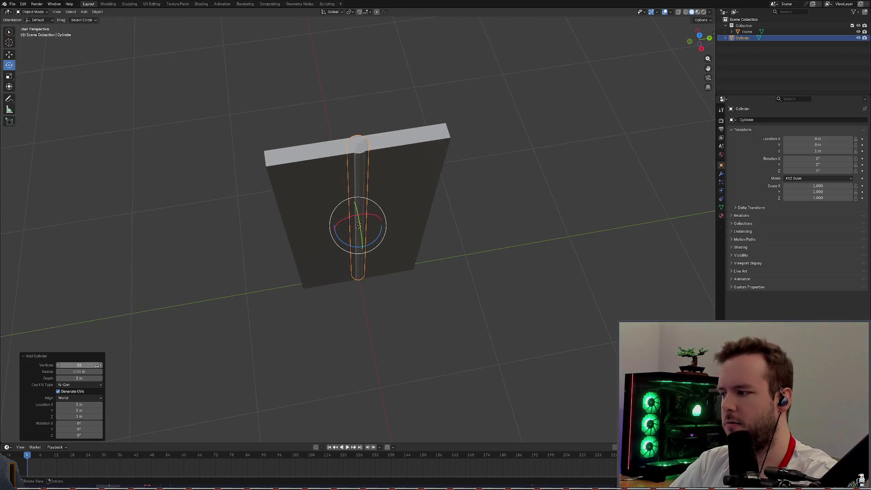
click(81, 372)
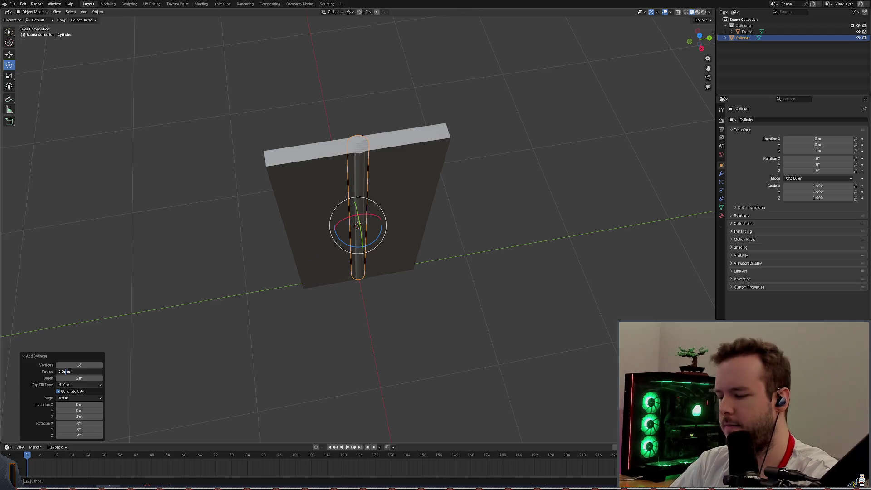
key(Return)
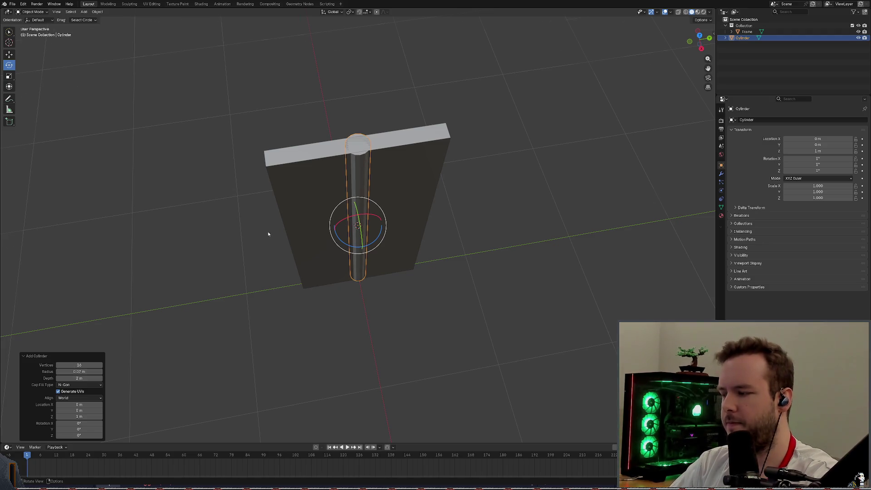
mouse_move(268, 233)
middle_down()
mouse_move(266, 185)
mouse_move(276, 187)
middle_up()
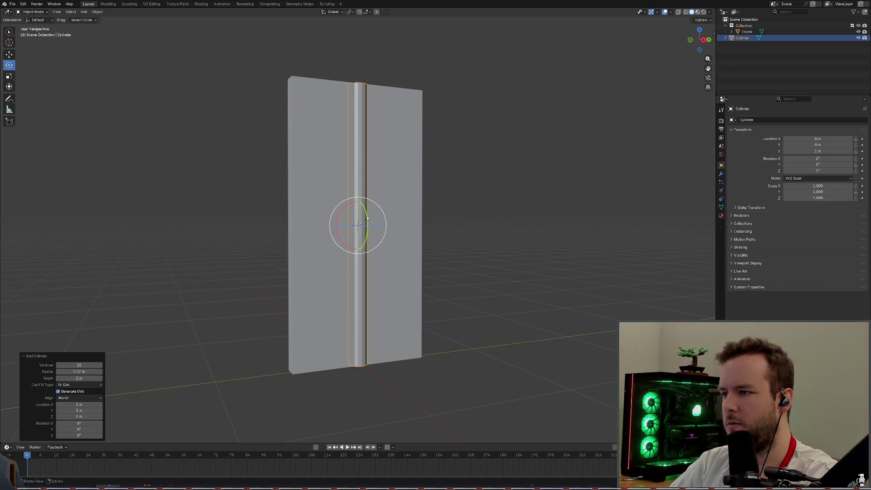
drag(79, 378, 59, 378)
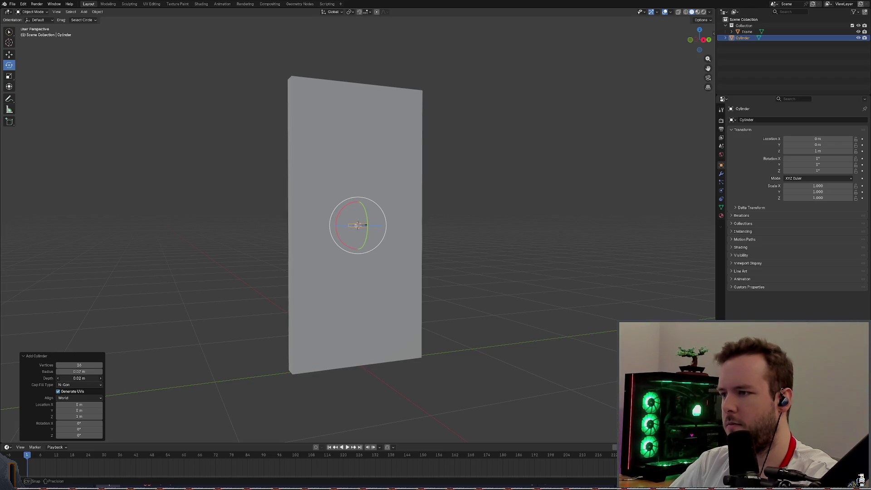
Step: Set the cylinder's depth to 0.03 m, cancelling an accidental tilt about Y
click(75, 379)
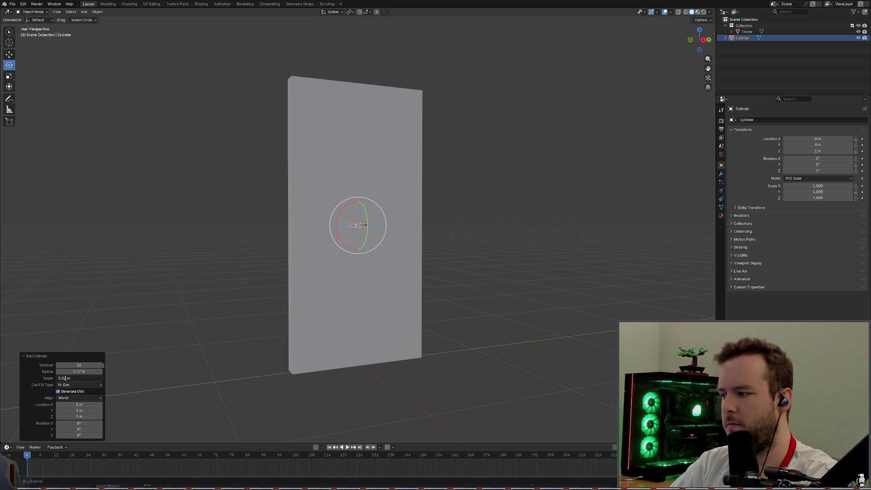
text(0.03)
key(Return)
middle_drag(415, 243, 425, 253)
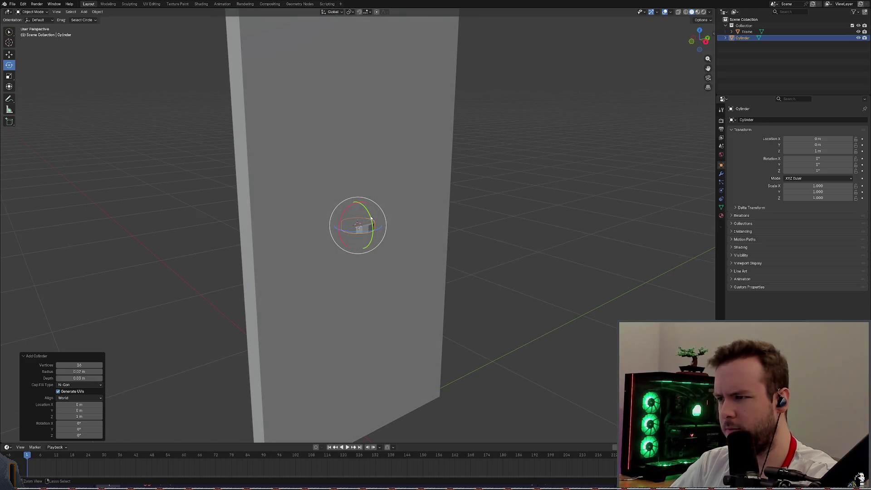
drag(371, 218, 374, 243)
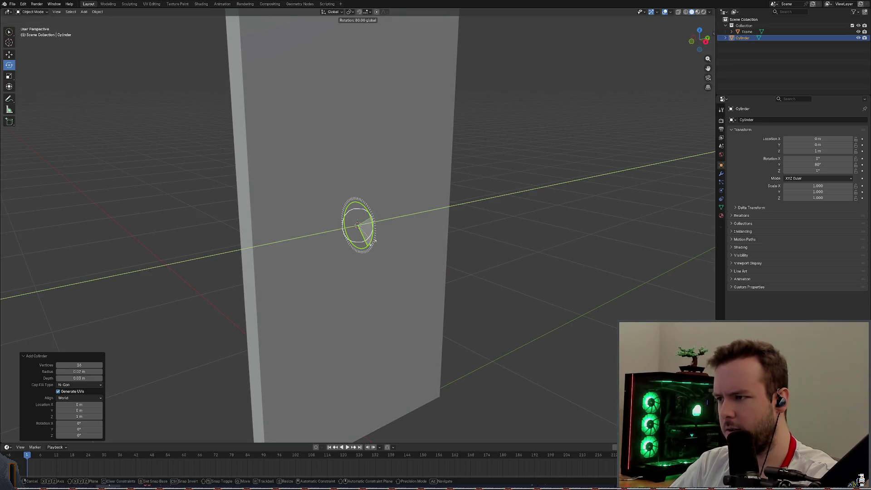
right_click(375, 241)
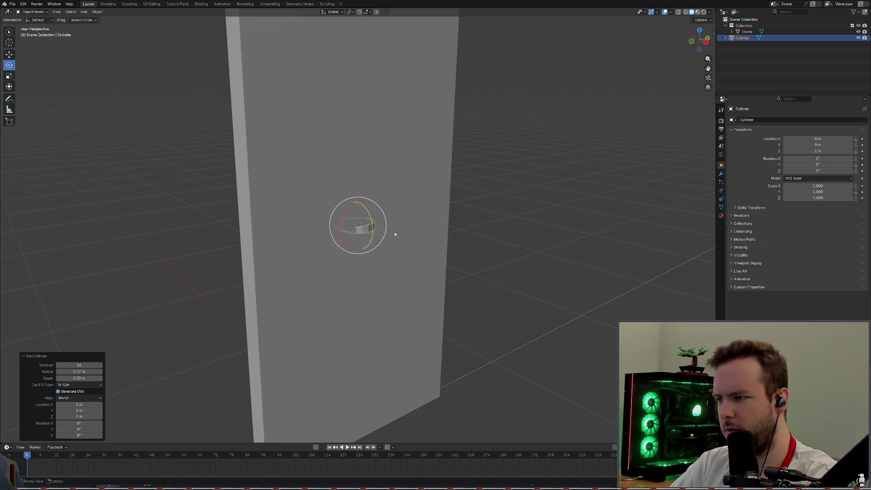
Step: Set the disc's radius to 0.04 m, after trying 0.06 m, and save the file
mouse_move(394, 236)
middle_down()
mouse_move(406, 227)
mouse_move(440, 241)
mouse_move(406, 260)
mouse_move(359, 262)
middle_up()
click(78, 371)
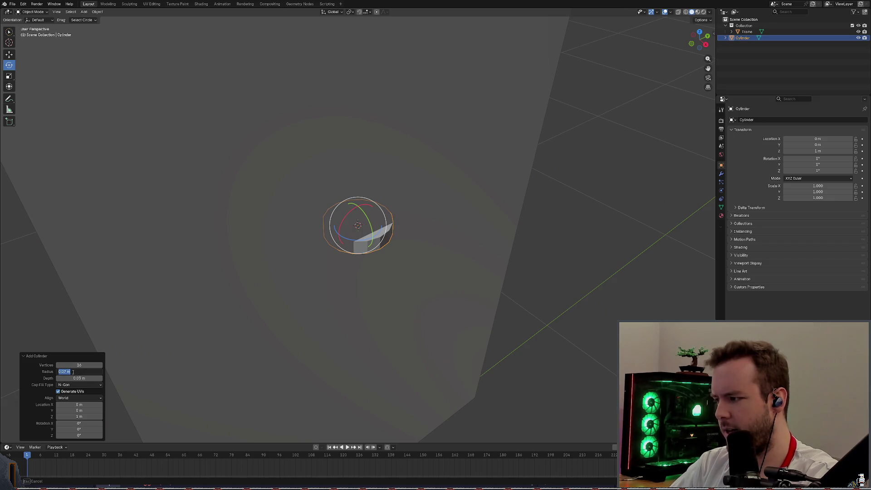
text(0.06)
key(Return)
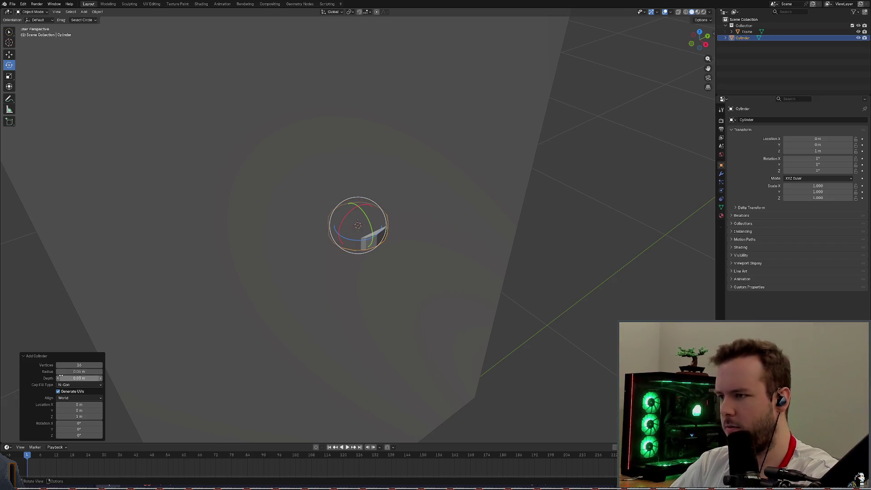
click(75, 371)
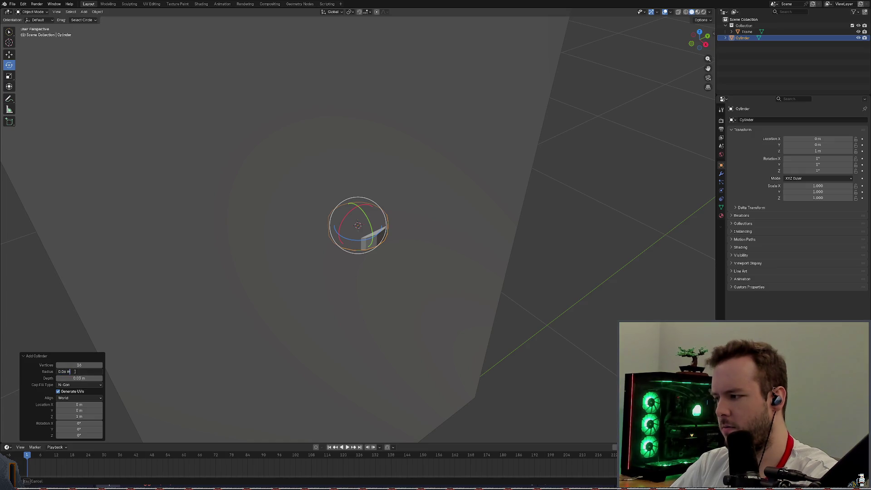
text(0.04)
key(Return)
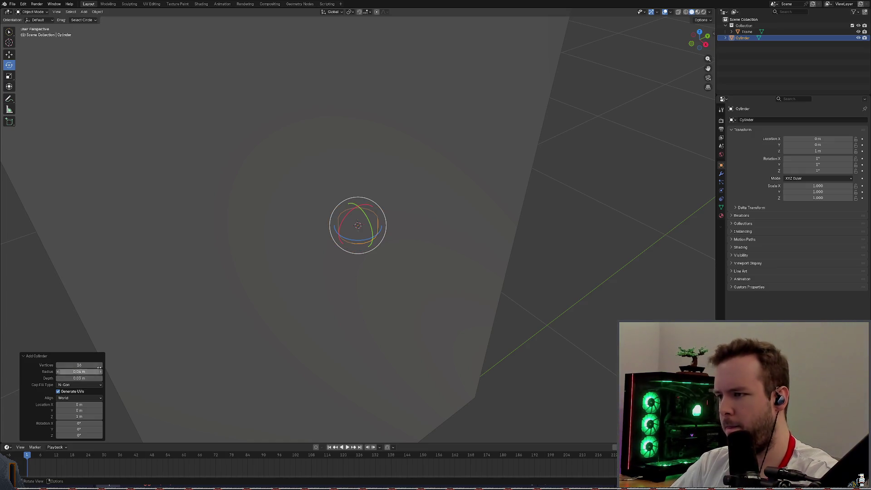
middle_drag(389, 305, 389, 273)
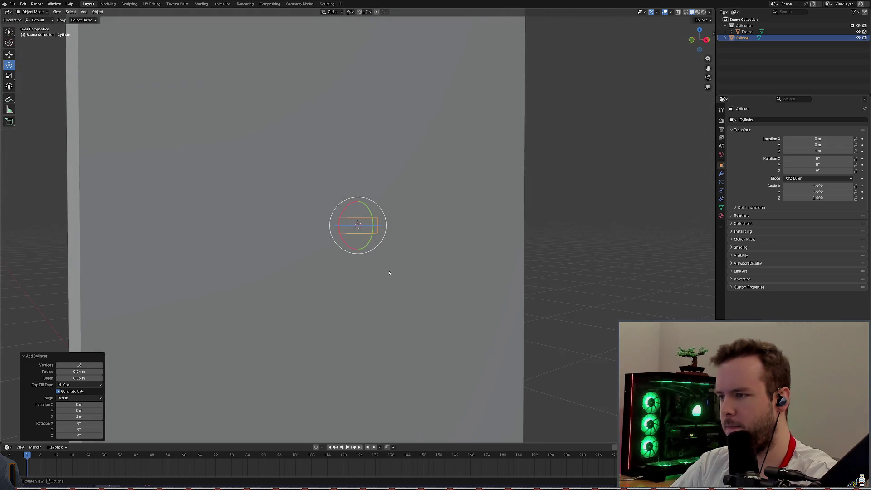
key(ctrl+s)
scroll(389, 261, down, 5)
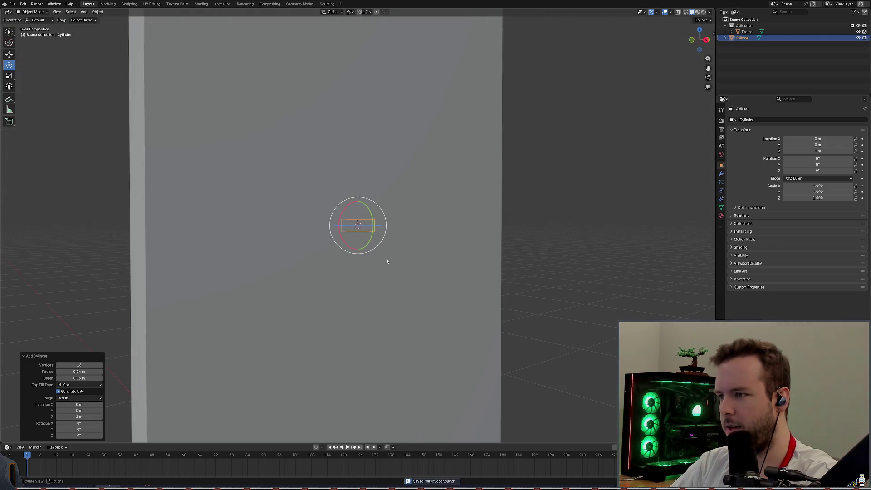
Step: Switch to the Move tool and drag the cylinder along the Y axis
key(shift+space)
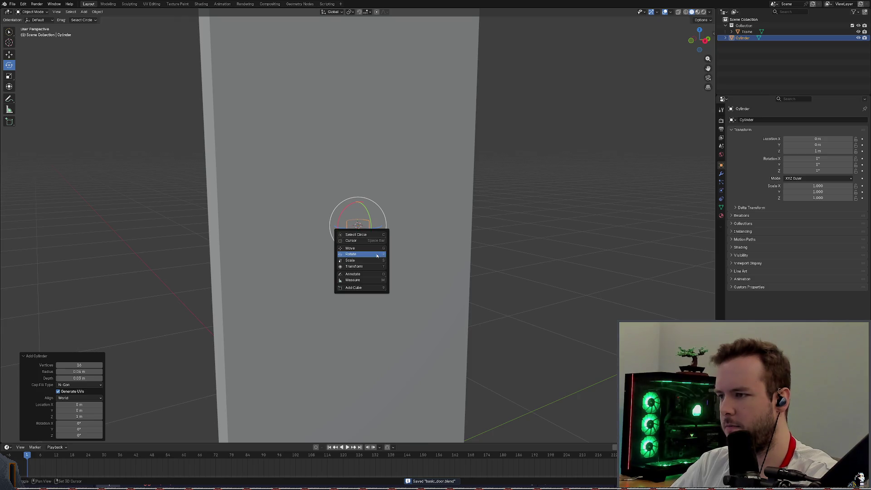
click(375, 248)
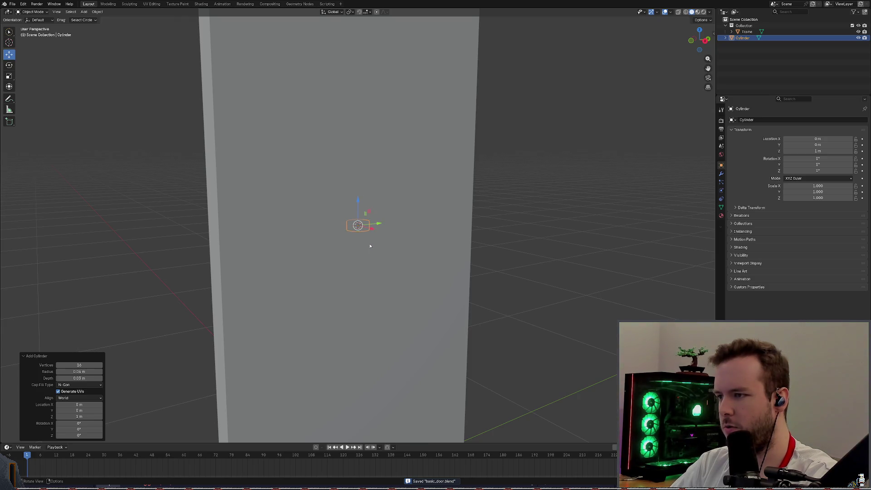
middle_drag(375, 248, 373, 248)
key(g)
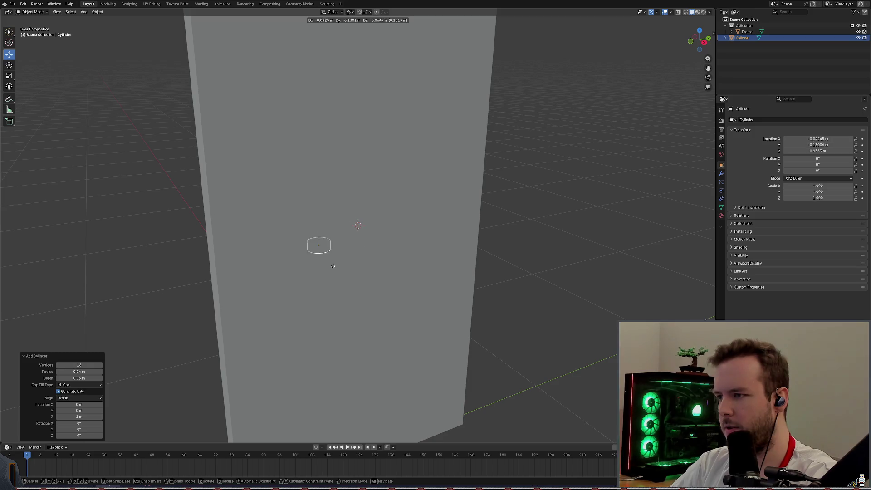
key(y)
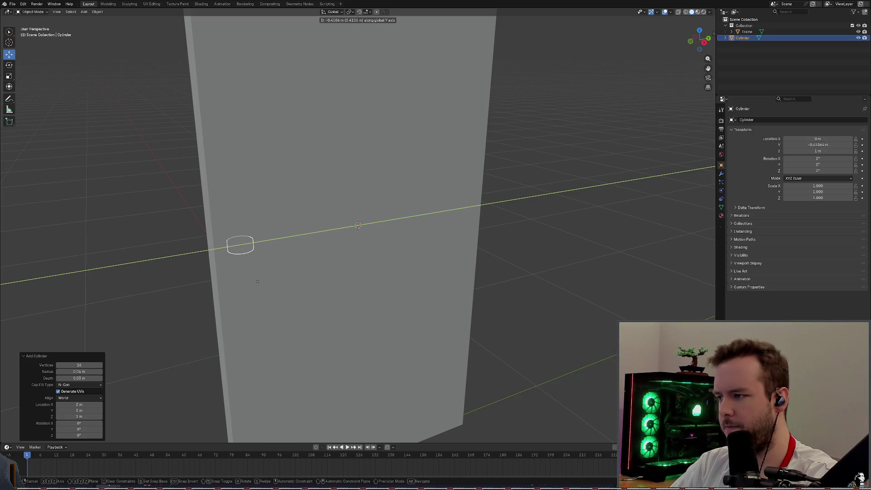
mouse_move(257, 274)
middle_down()
mouse_move(372, 261)
mouse_move(238, 272)
mouse_move(372, 249)
mouse_move(22, 306)
mouse_move(257, 262)
middle_up()
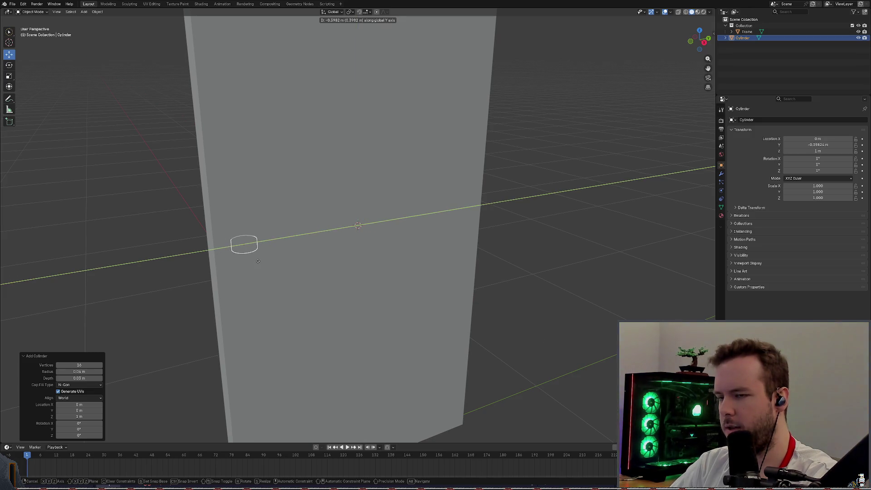
click(257, 261)
Step: Type 0.4 m into the cylinder's Location Y and orbit to check its placement
click(821, 145)
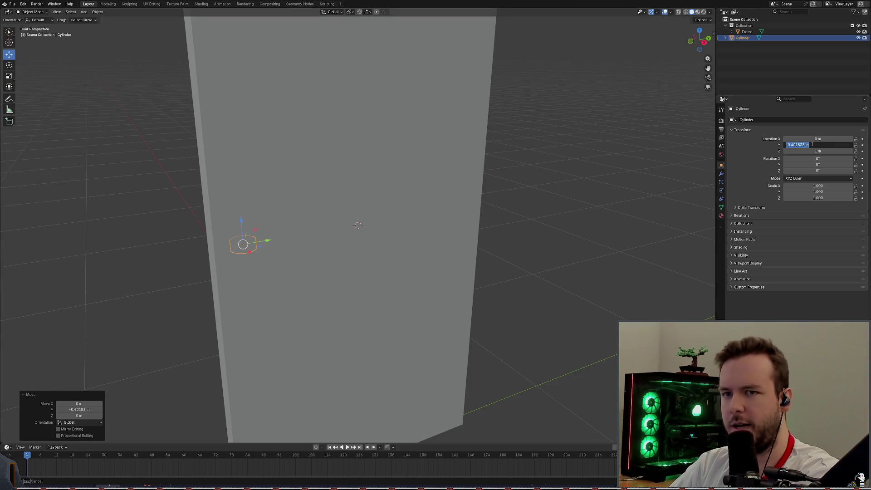
text(0.4)
key(Return)
middle_drag(287, 163, 419, 158)
mouse_move(287, 179)
middle_down()
mouse_move(311, 181)
mouse_move(294, 206)
middle_up()
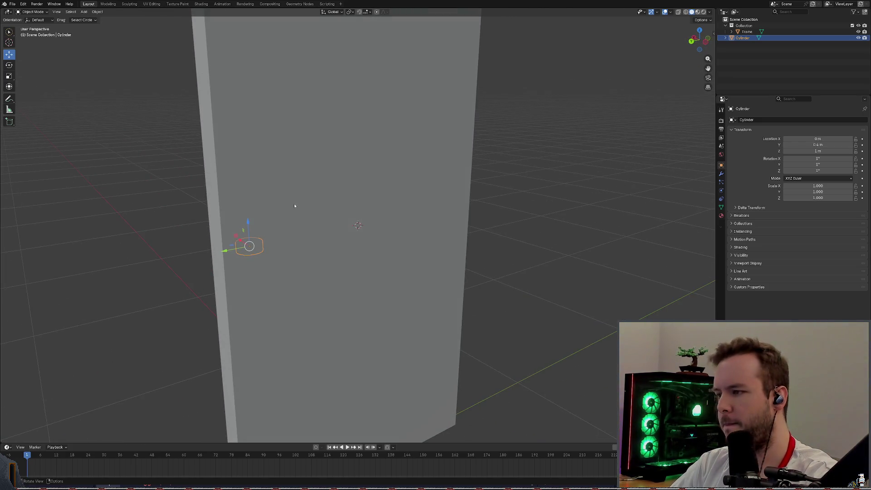
right_click(268, 249)
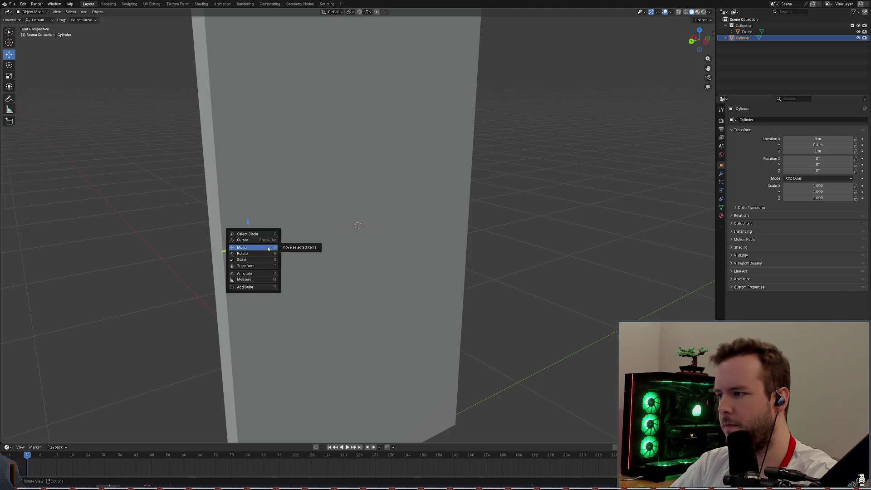
key(Escape)
right_click(263, 249)
key(Escape)
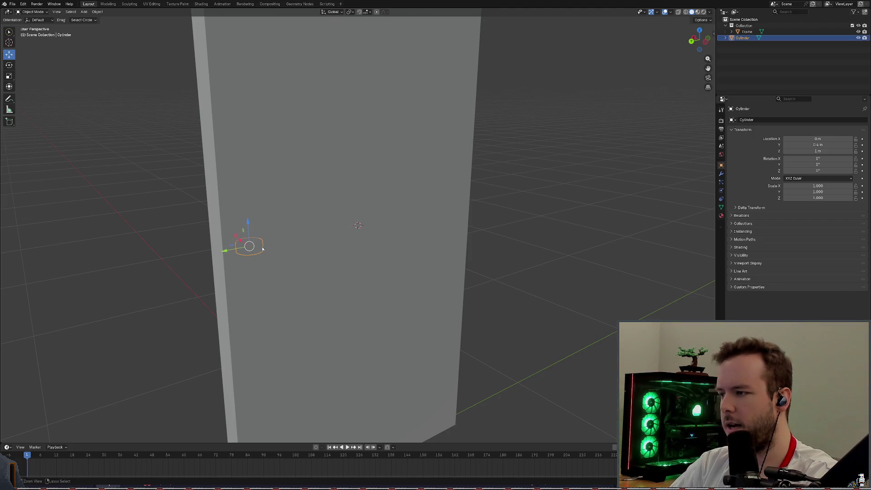
key(ctrl+alt+space)
key(ctrl+alt+space)
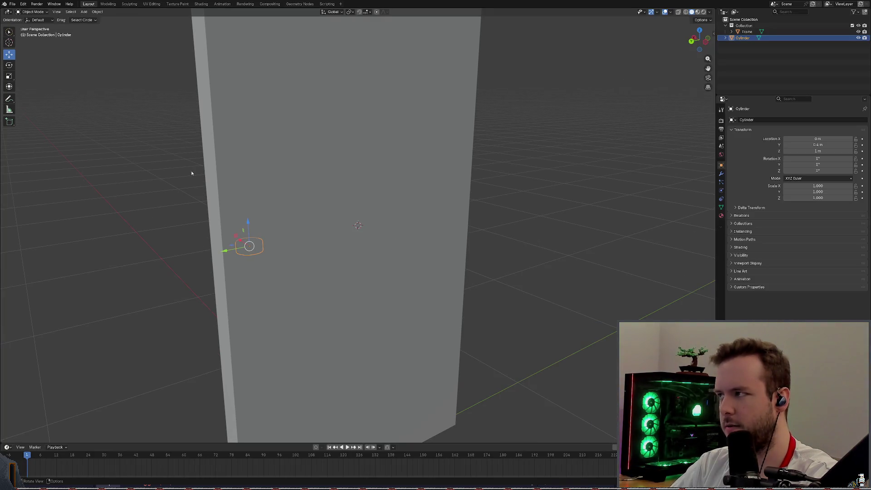
Step: Snap the 3D cursor onto the selected cylinder with Cursor to Selected
right_click(252, 256)
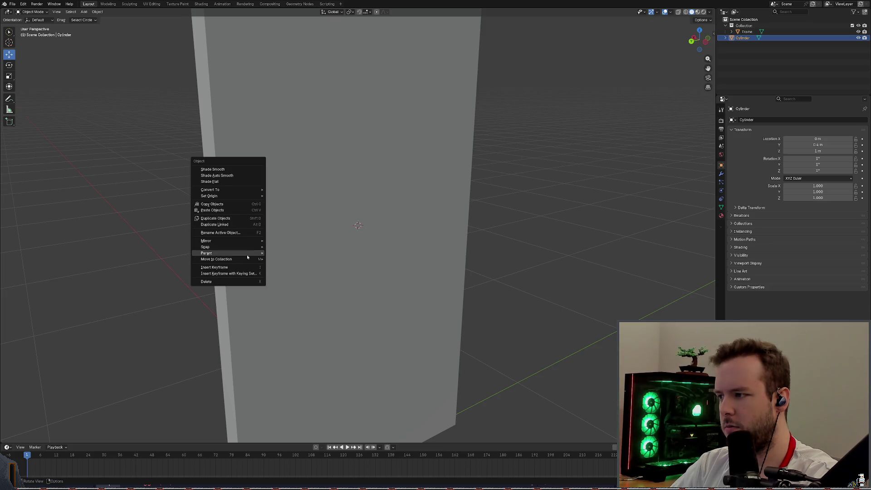
mouse_move(247, 256)
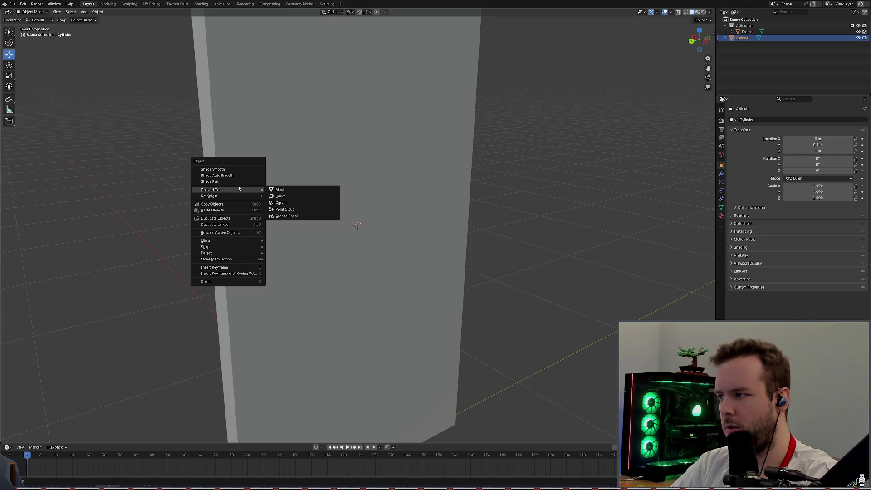
mouse_move(237, 196)
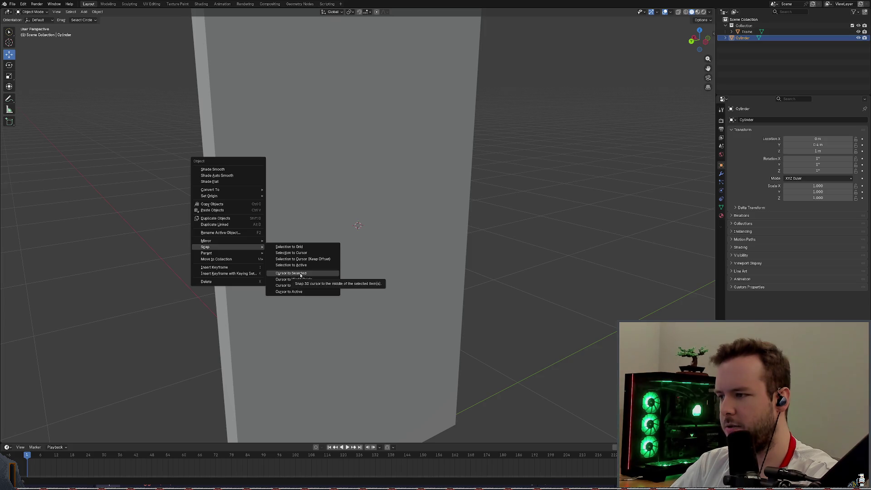
click(300, 274)
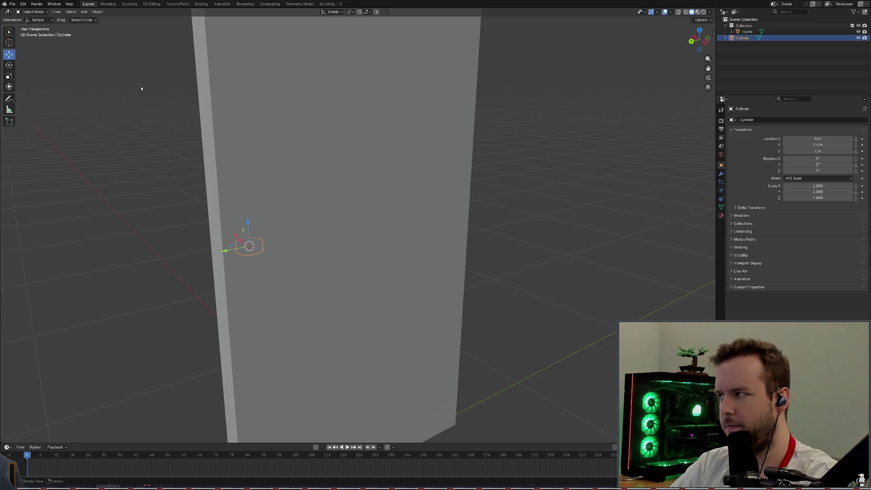
Step: Centre the view on the 3D cursor and save basic_door.blend
click(57, 11)
mouse_move(93, 107)
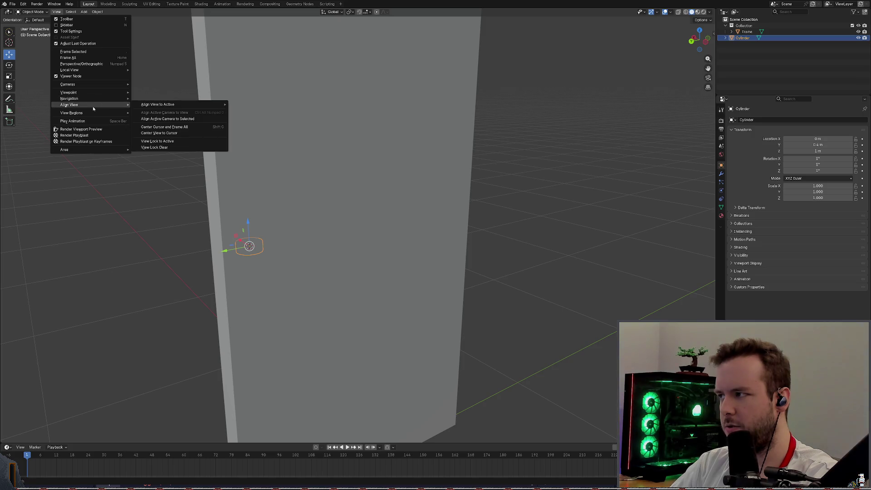
click(160, 134)
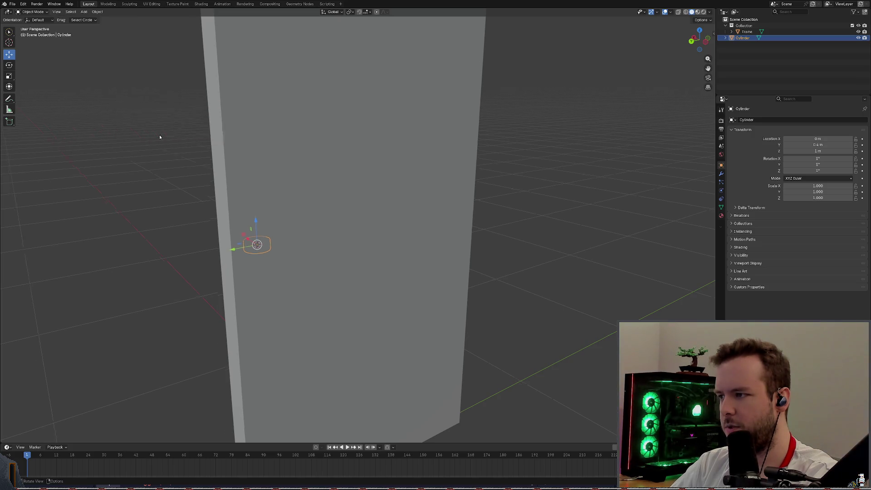
mouse_move(358, 237)
middle_down()
mouse_move(377, 218)
mouse_move(371, 209)
middle_up()
key(ctrl+s)
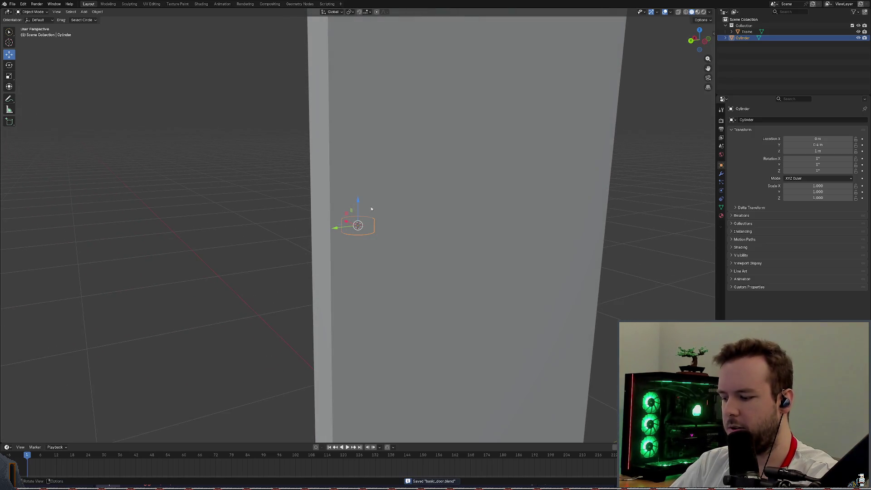
Step: Rotate the cylinder about Y, then type 90° into its Rotation Y
key(shift+space)
click(366, 211)
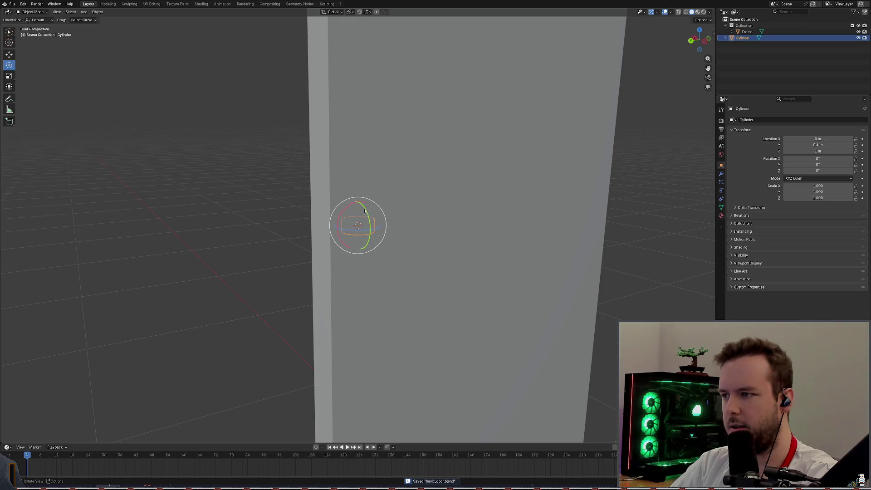
drag(365, 211, 376, 232)
key(ctrl+s)
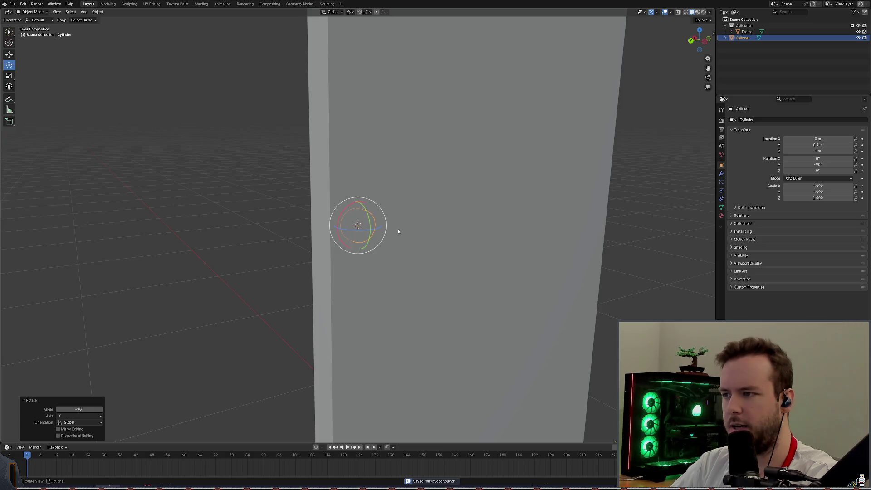
mouse_move(399, 231)
middle_down()
mouse_move(459, 233)
mouse_move(403, 230)
mouse_move(635, 191)
middle_up()
click(821, 164)
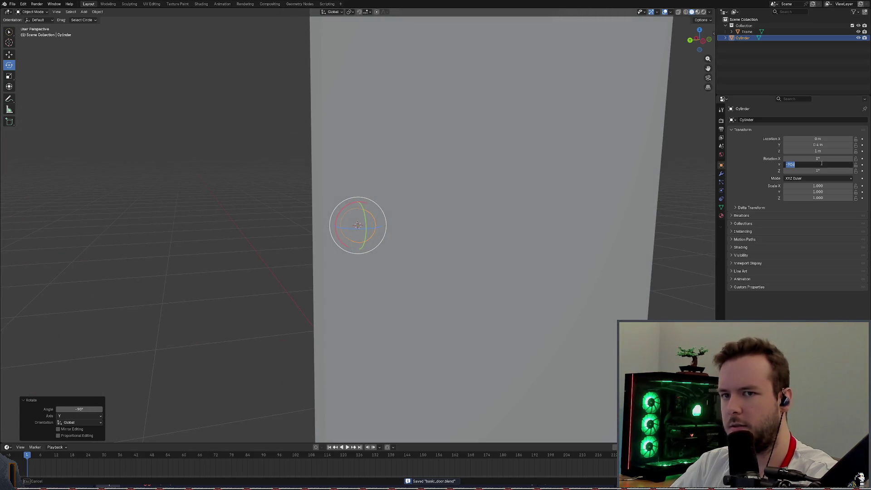
text(90)
key(Return)
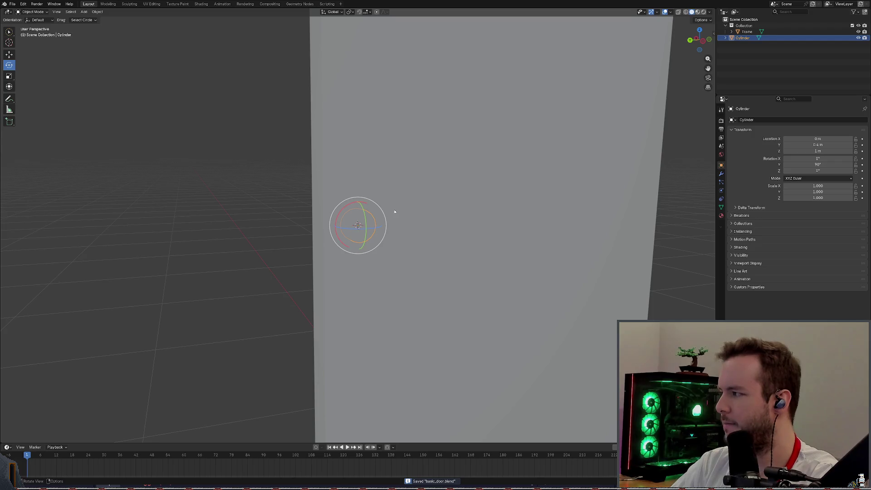
Step: Try moving the cylinder with G along X and Z, cancelling each attempt
key(w)
key(g)
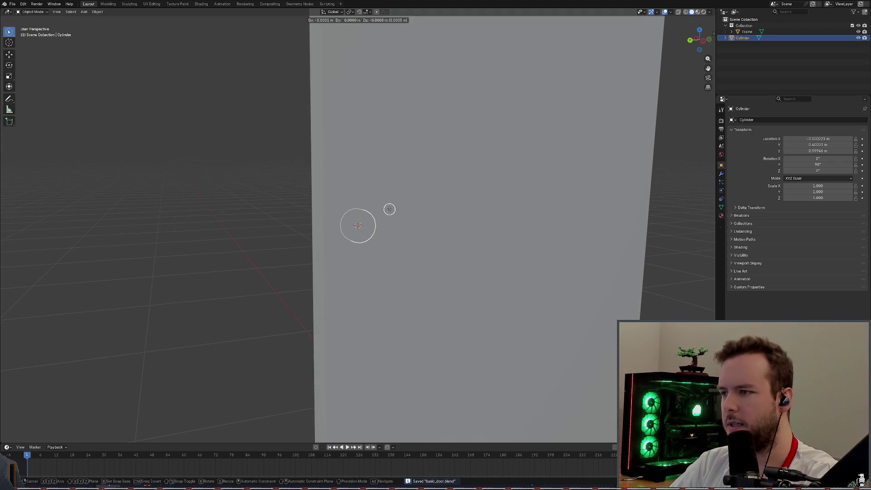
key(Escape)
key(shift+g)
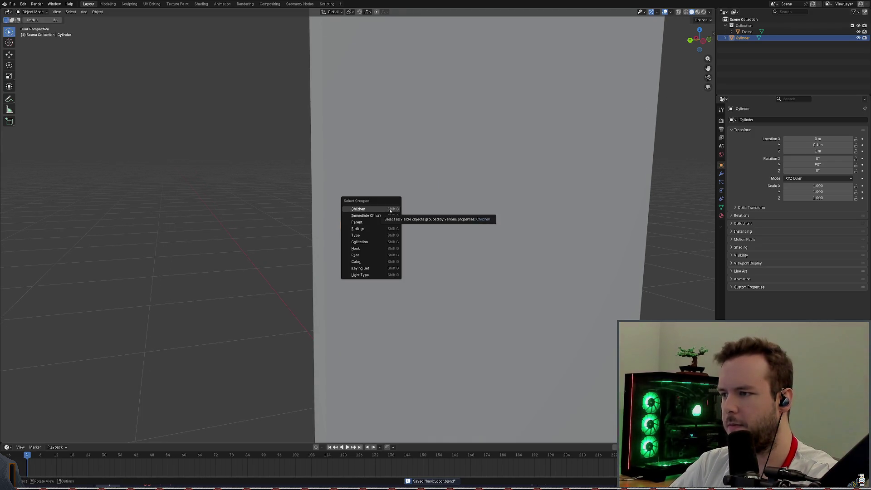
key(Escape)
key(g)
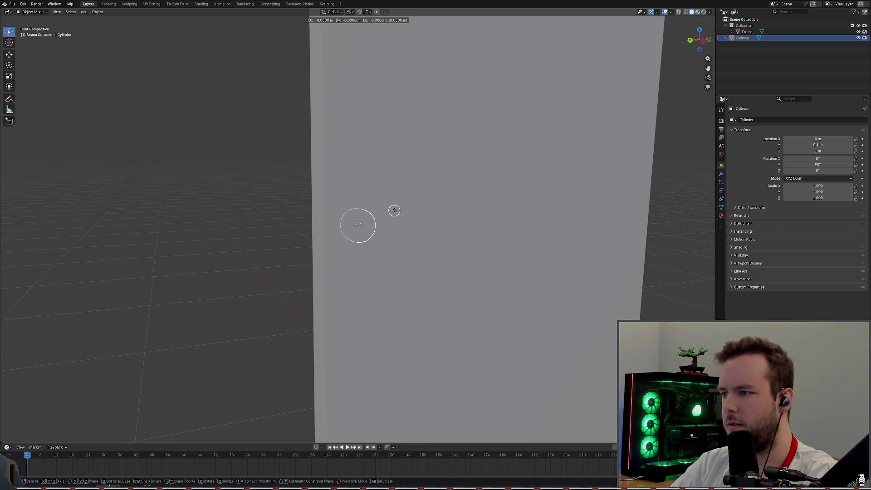
key(x)
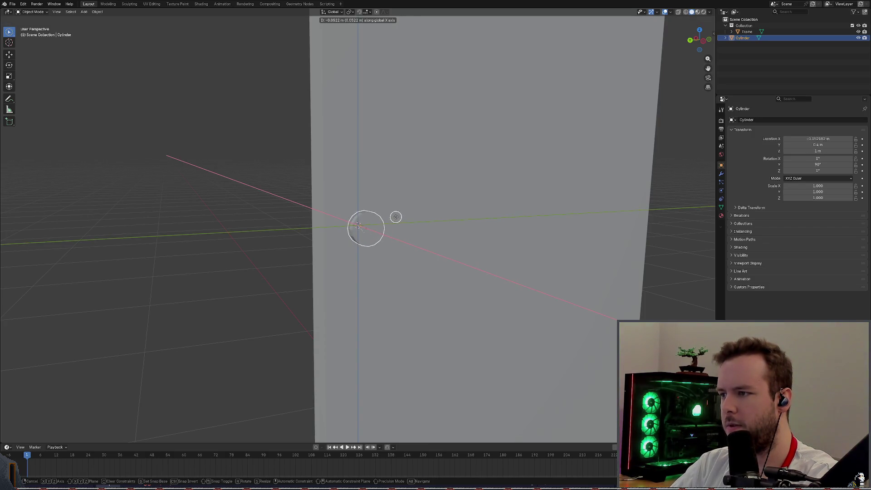
key(z)
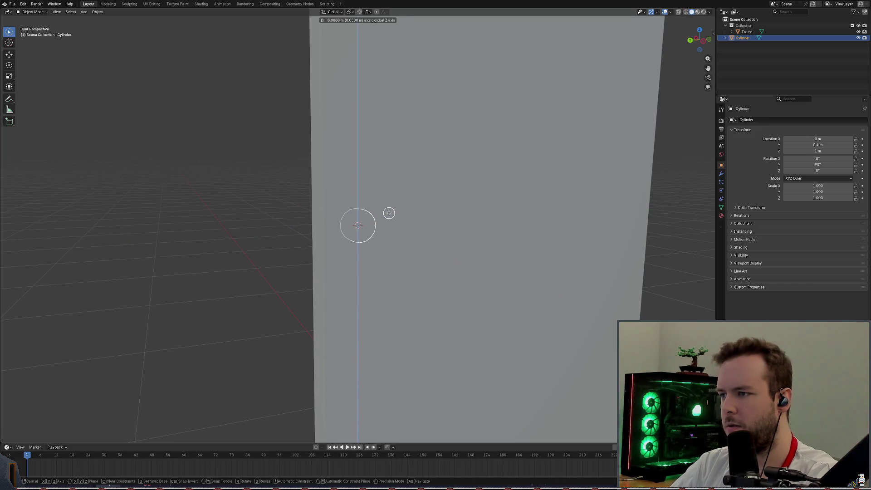
right_click(392, 211)
mouse_move(437, 208)
middle_down()
mouse_move(445, 205)
mouse_move(404, 204)
mouse_move(529, 194)
mouse_move(433, 188)
middle_up()
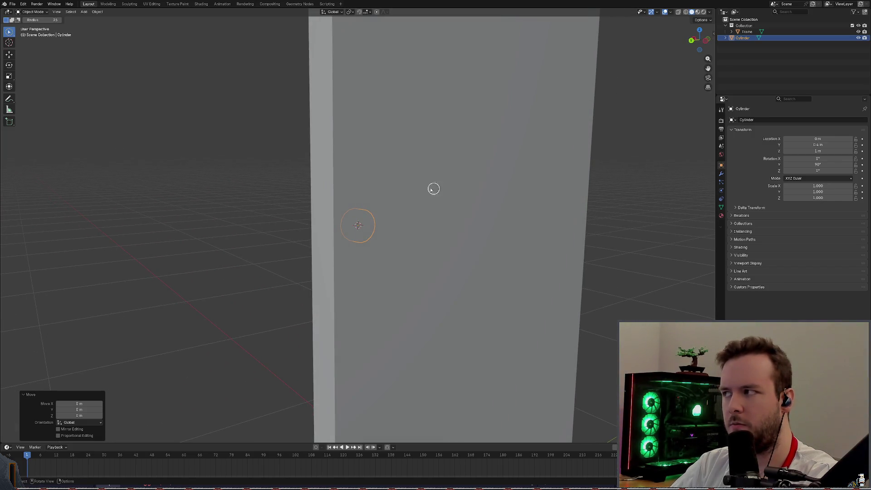
Step: Drag the Move gizmo's X arrow to put the cylinder at X -0.41863 m on the door face
click(10, 55)
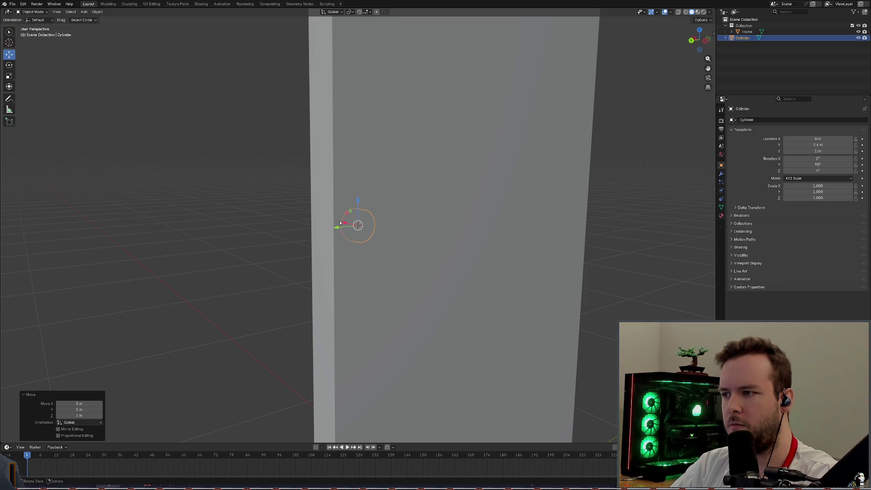
drag(339, 223, 481, 251)
mouse_move(481, 251)
middle_down()
mouse_move(570, 275)
mouse_move(480, 252)
middle_up()
right_click(480, 251)
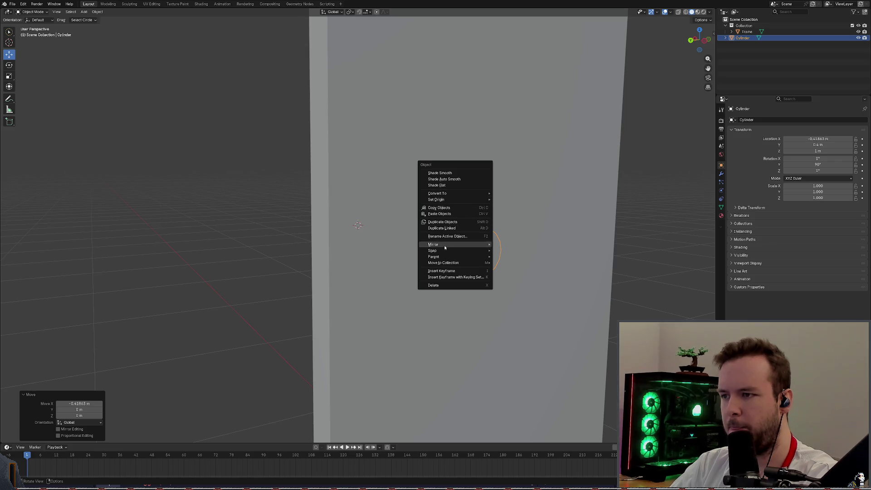
click(56, 12)
mouse_move(97, 92)
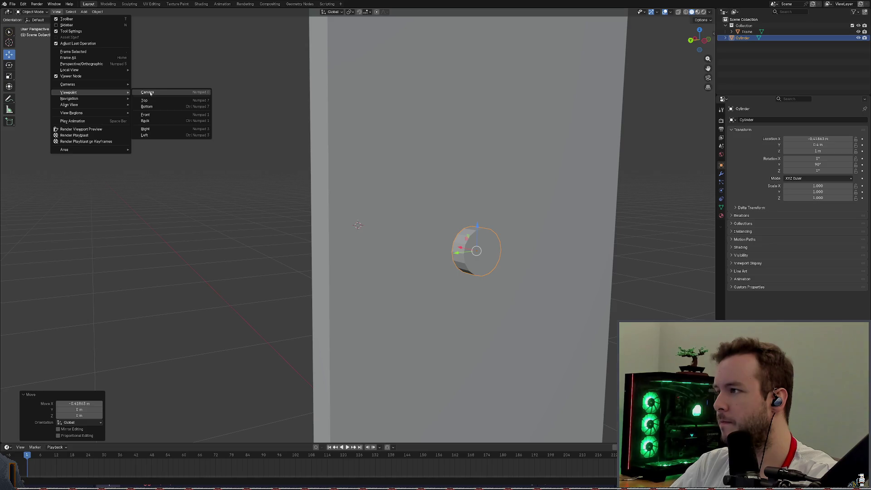
mouse_move(170, 106)
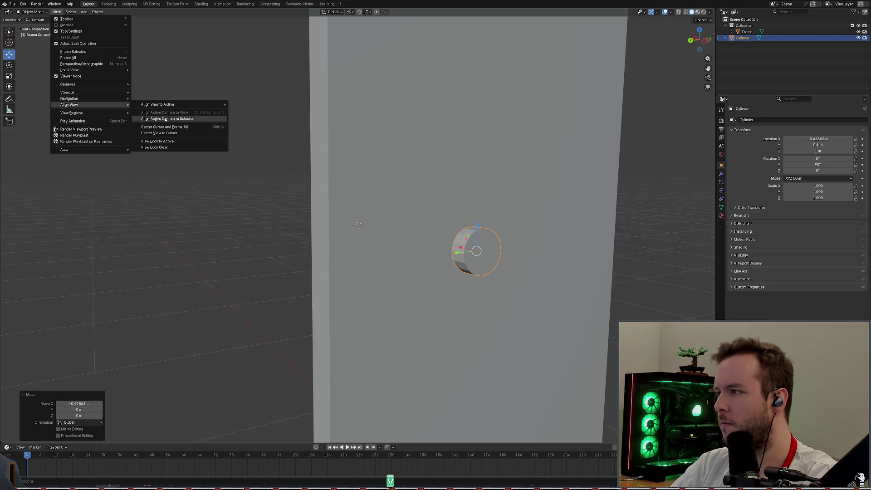
click(165, 119)
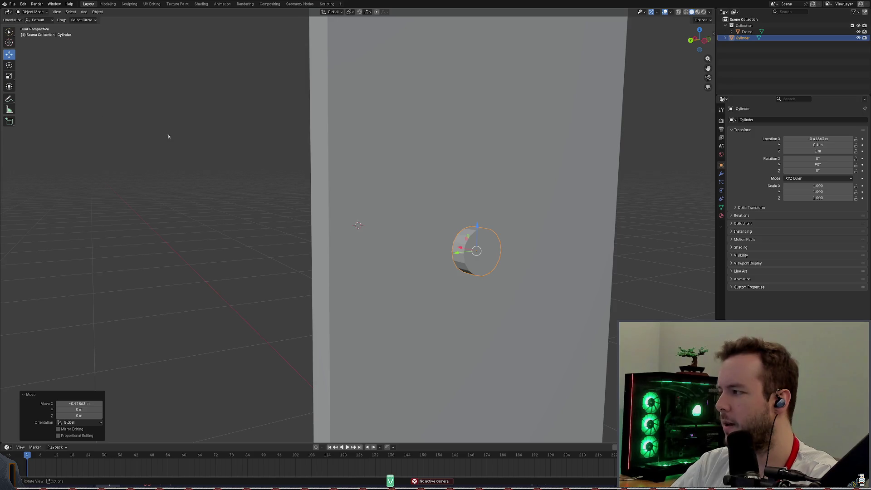
mouse_move(482, 213)
middle_down()
mouse_move(496, 214)
mouse_move(513, 237)
mouse_move(522, 218)
middle_up()
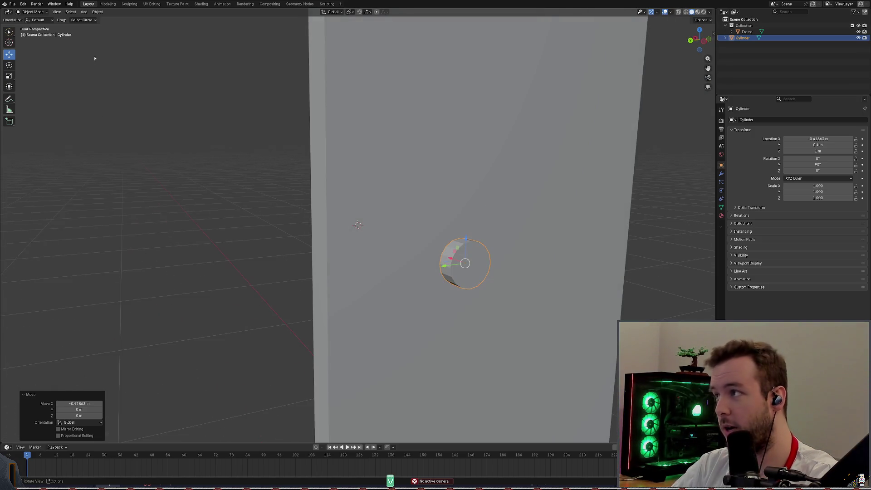
click(54, 12)
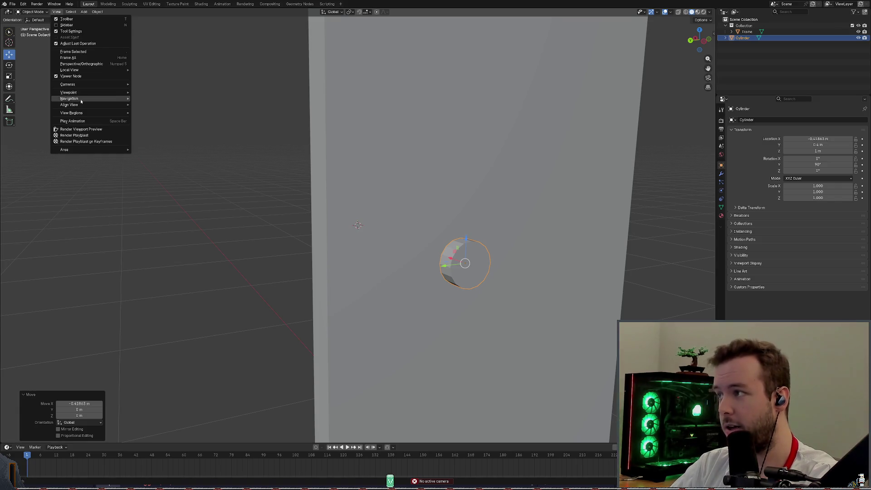
mouse_move(81, 105)
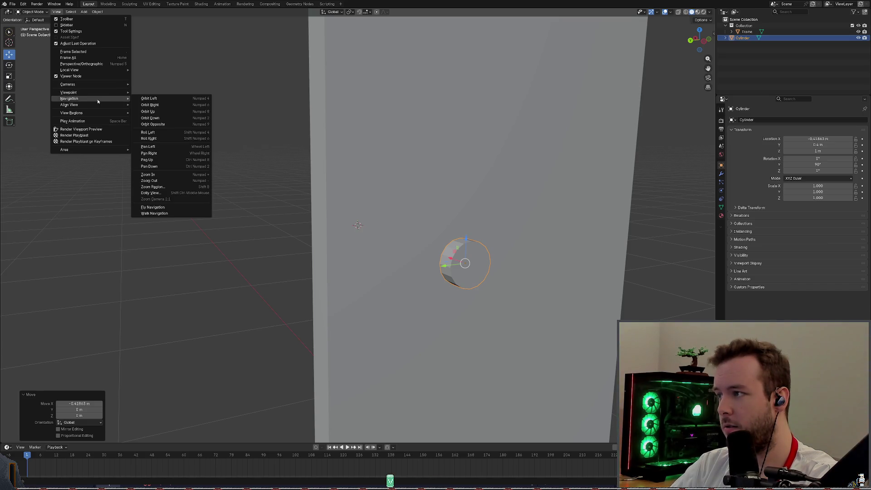
middle_drag(226, 153, 260, 156)
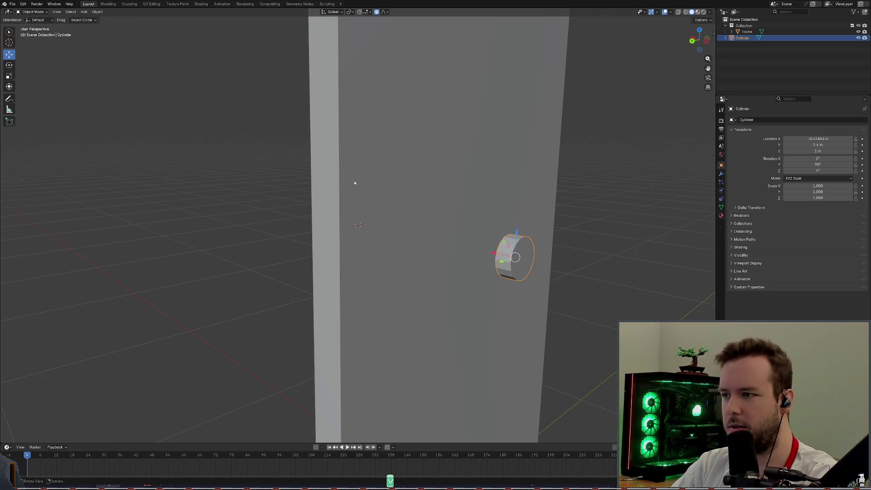
middle_drag(389, 207, 373, 201)
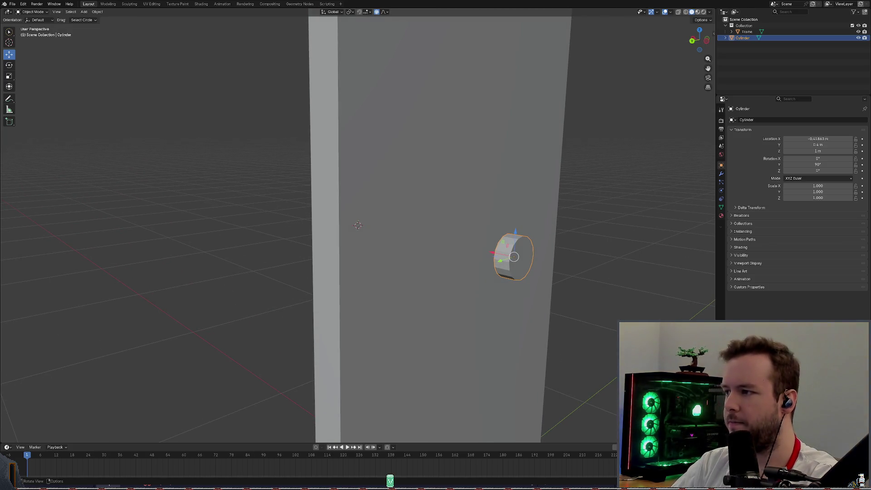
Step: Search Brave for 'blender focus selection'
key(alt+Tab)
triple_click(324, 17)
text(blende)
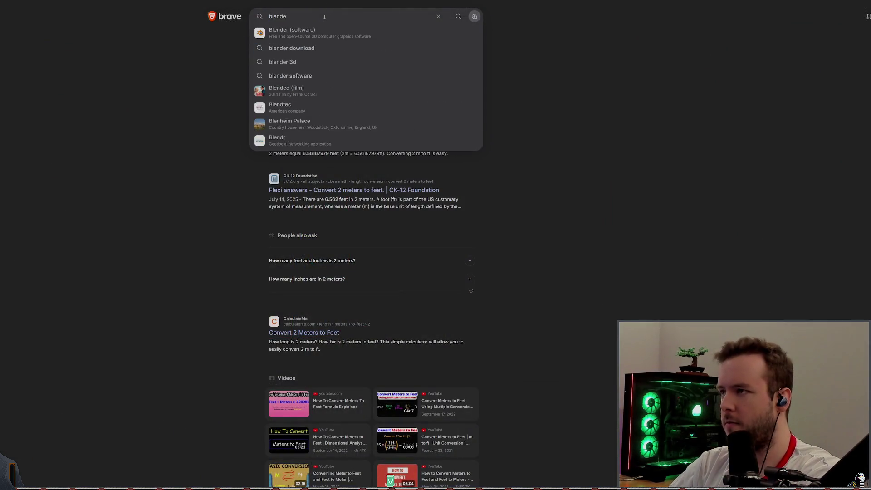
text(r focus slec)
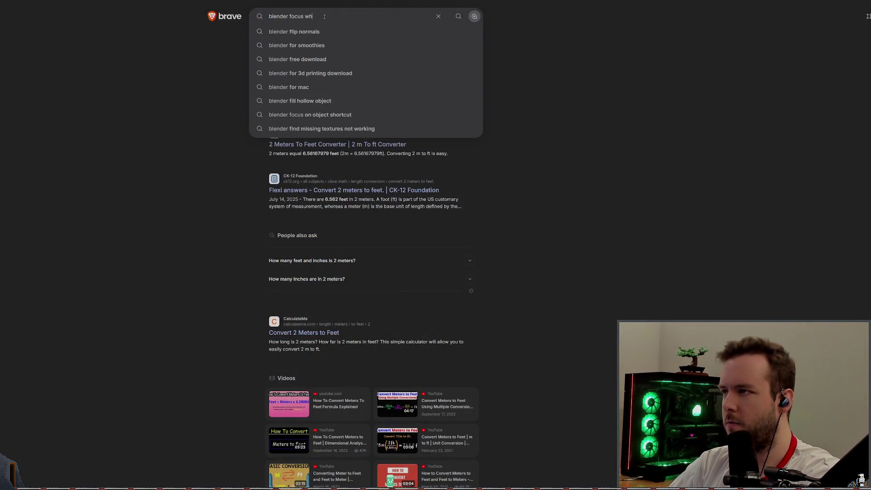
key(BackSpace)
key(BackSpace)
key(BackSpace)
text(eleciton)
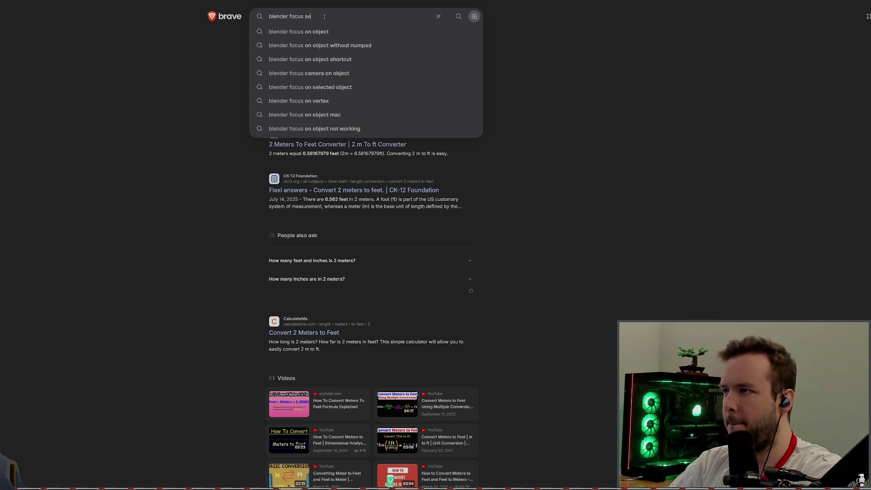
key(Return)
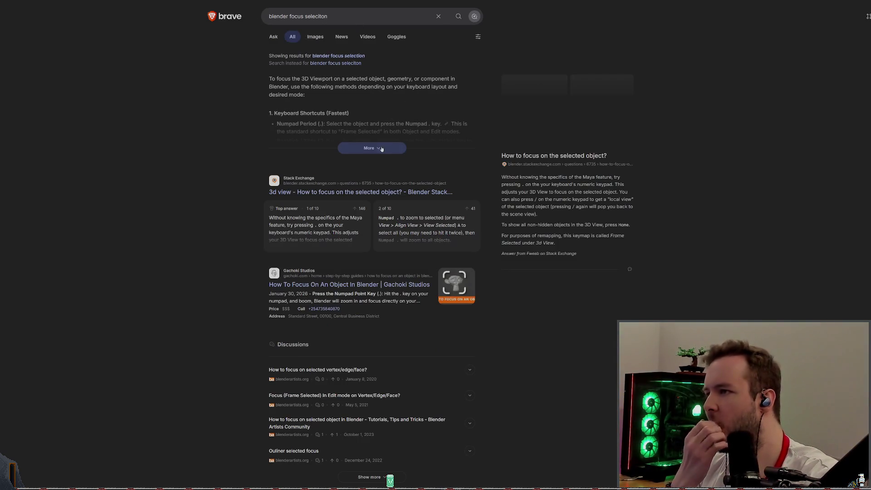
Step: Read the expanded answer, then frame the selected cylinder in Blender with Numpad period
click(380, 148)
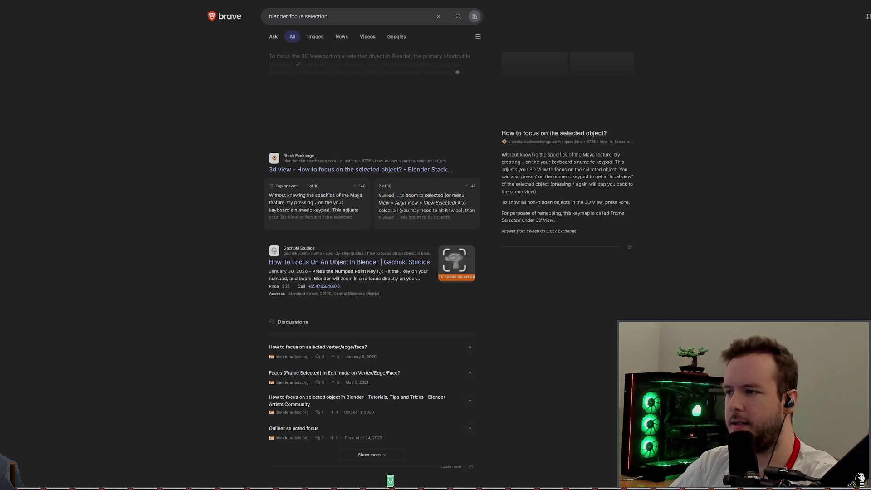
key(alt+Tab)
key(KP_Decimal)
Step: Zoom out and orbit around the cylinder knob to inspect its sides
scroll(497, 248, down, 3)
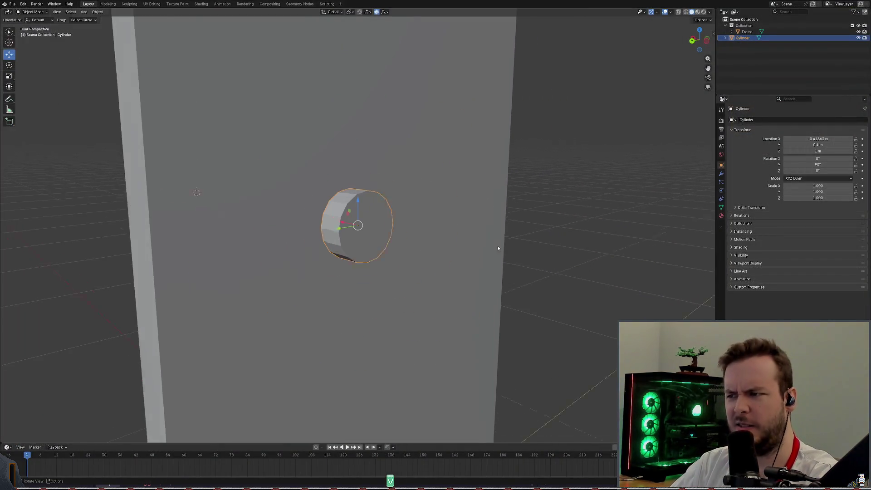
scroll(497, 248, down, 4)
mouse_move(427, 228)
middle_down()
mouse_move(431, 207)
mouse_move(457, 222)
mouse_move(404, 218)
mouse_move(441, 221)
mouse_move(263, 147)
middle_up()
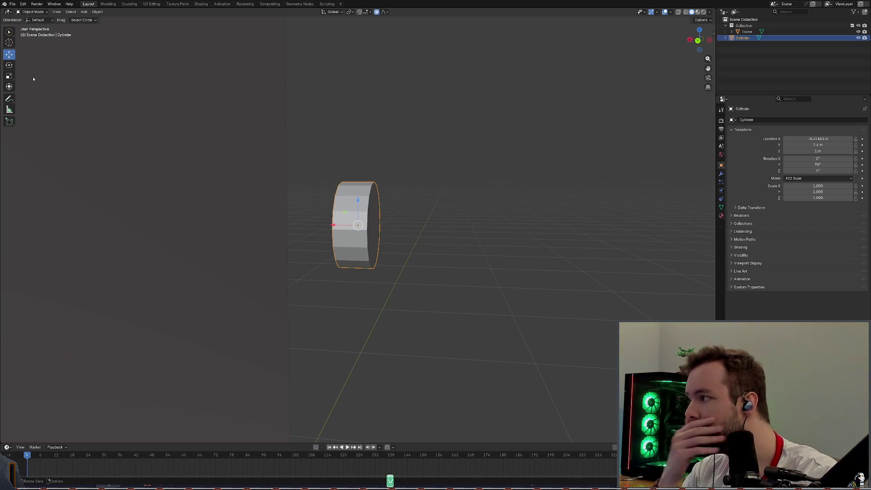
middle_drag(301, 140, 323, 152)
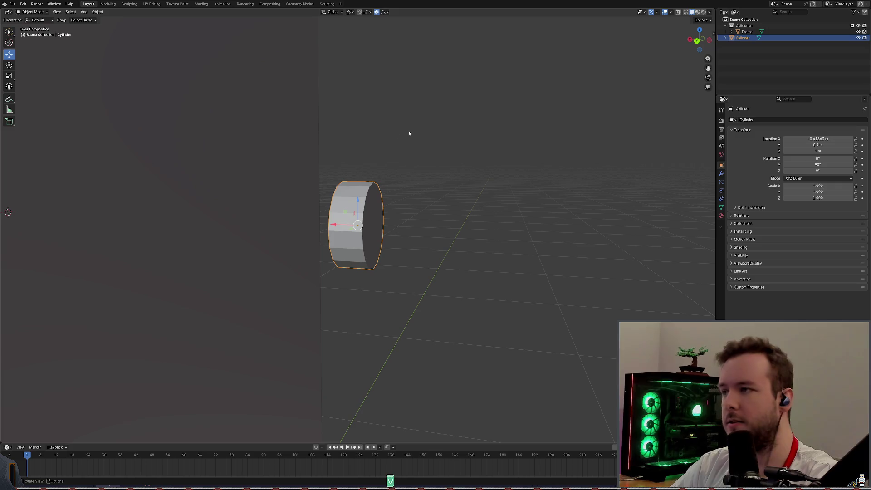
Step: Put the cylinder in Edit Mode, select its front end face in Face mode and extrude it in place
click(35, 12)
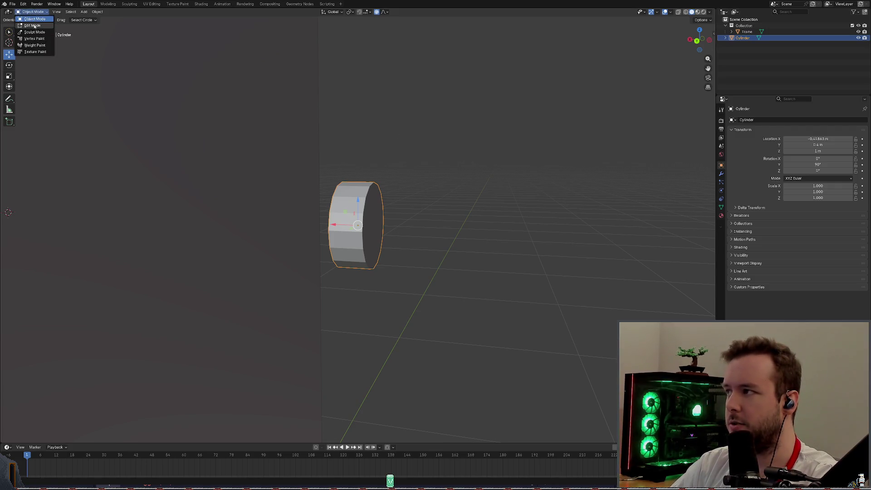
click(32, 26)
middle_drag(387, 171, 410, 165)
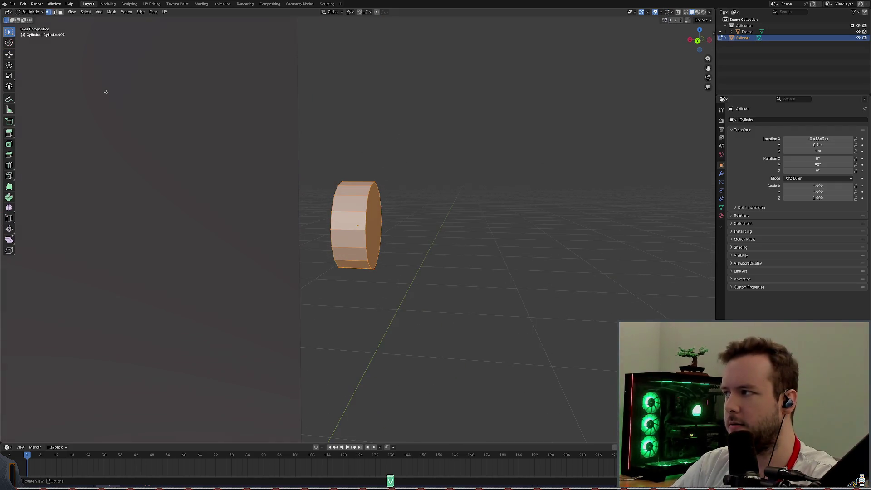
click(32, 13)
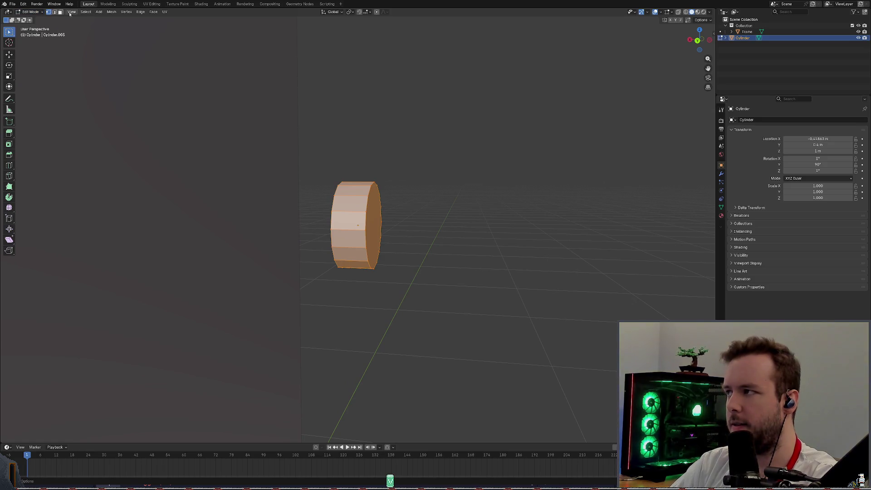
mouse_move(556, 37)
middle_down()
mouse_move(298, 82)
mouse_move(71, 40)
middle_up()
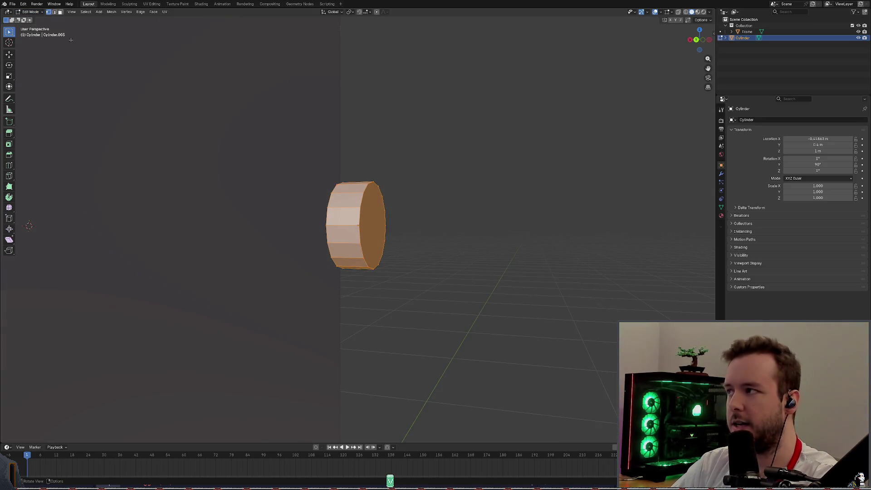
click(60, 13)
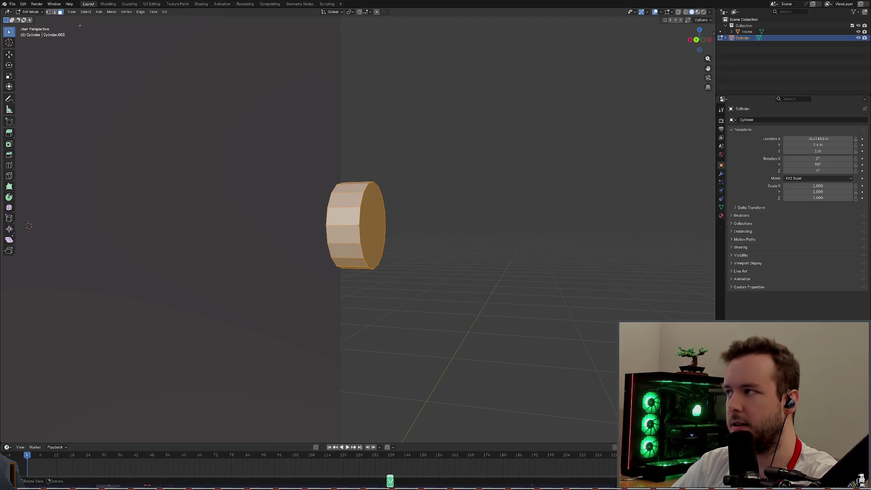
click(368, 208)
middle_drag(368, 209, 394, 199)
scroll(408, 195, up, 2)
key(e)
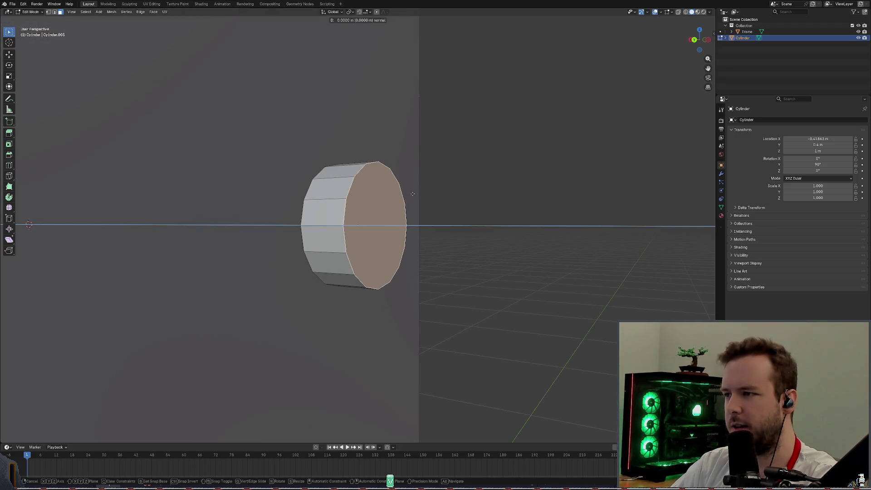
right_click(397, 197)
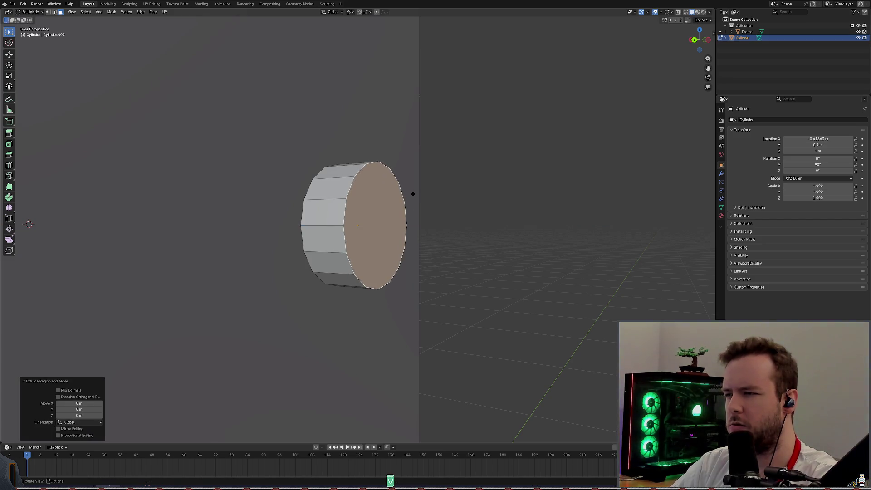
Step: Switch to vertex select, turn on X-ray and box-select all vertices at the cylinder's end
middle_drag(464, 178, 567, 116)
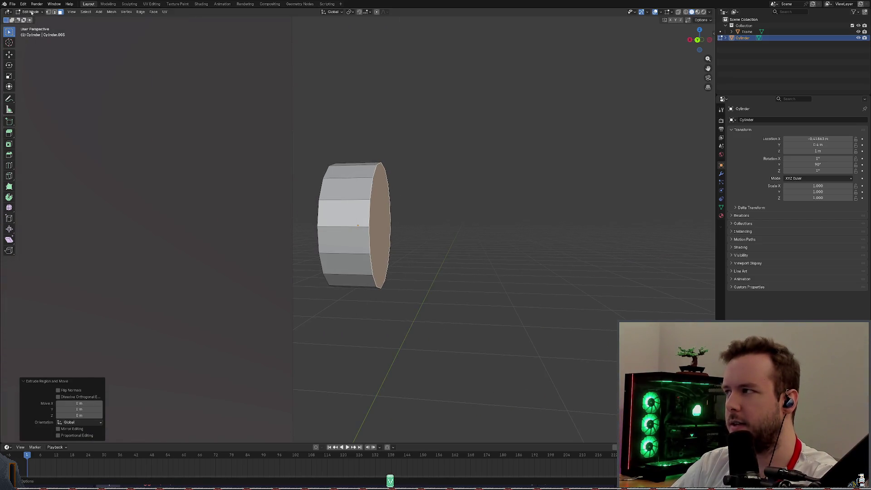
click(49, 13)
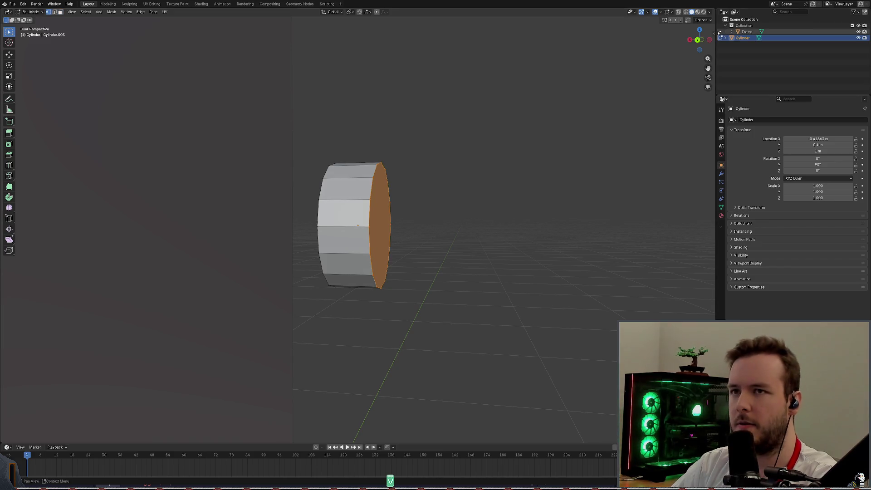
click(678, 12)
drag(362, 126, 432, 344)
middle_drag(431, 344, 427, 196)
Step: Extrude the end vertices again and cancel the inward scale so the new face stays full size
key(e)
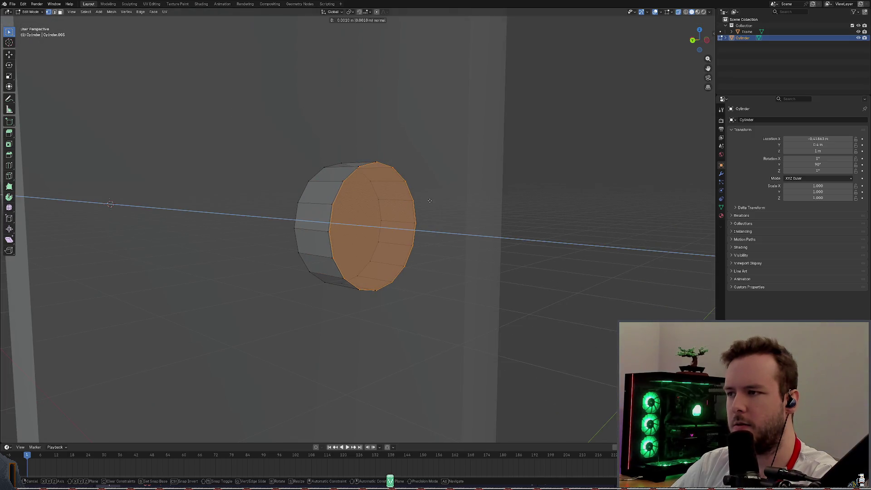
key(s)
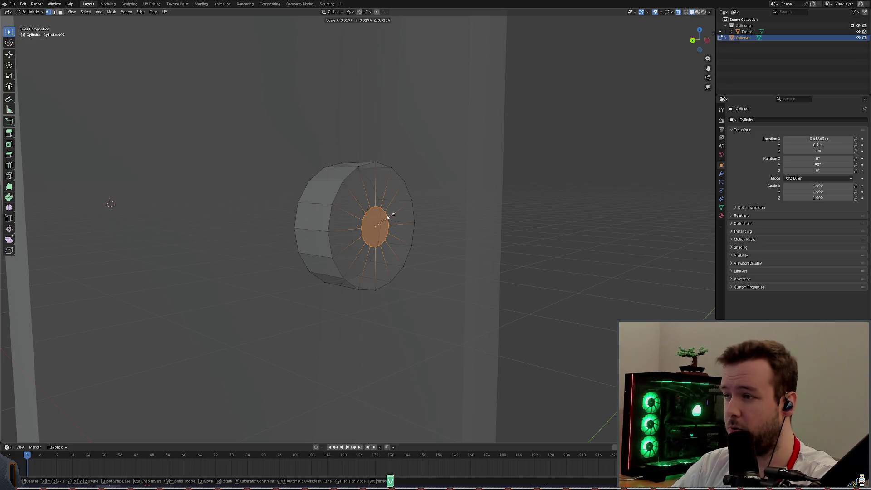
key(Escape)
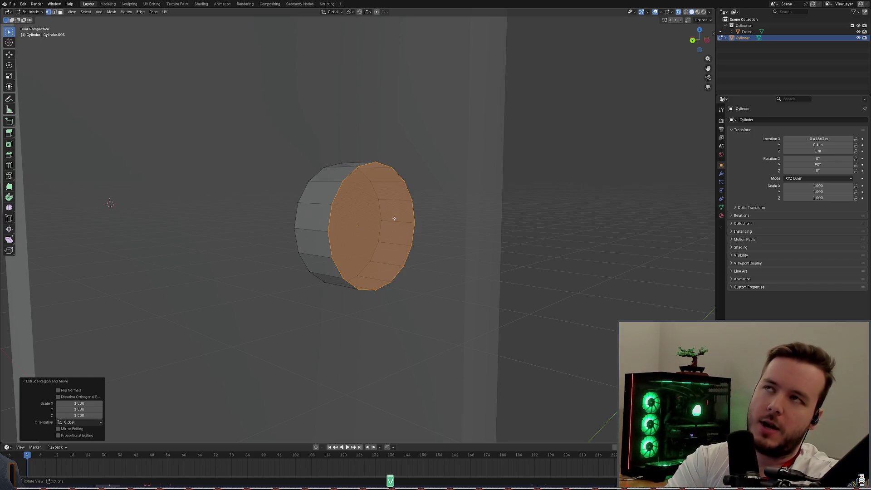
mouse_move(394, 218)
middle_down()
mouse_move(416, 200)
mouse_move(404, 201)
middle_up()
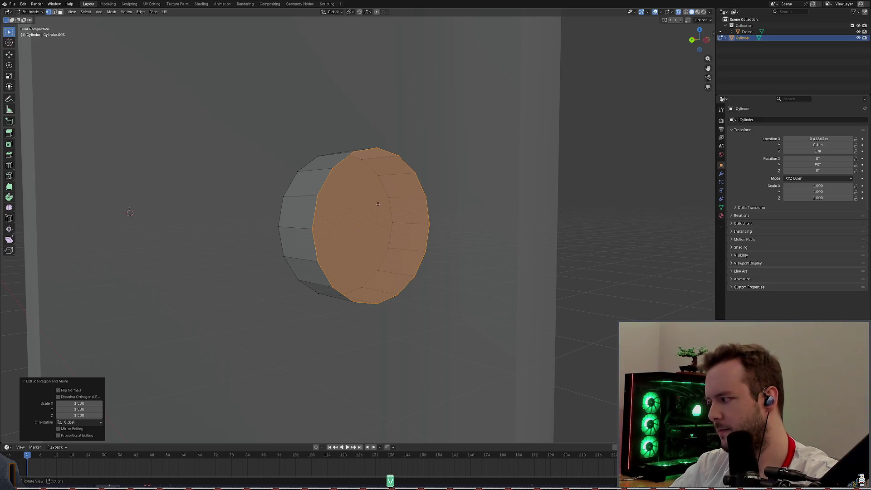
Step: Try scaling and moving the end face, then move it along X and undo that move
middle_drag(378, 203, 389, 197)
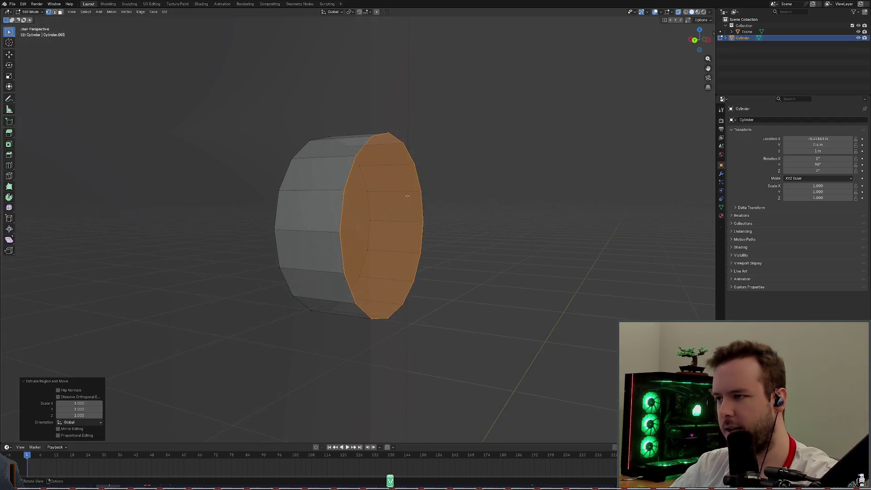
key(s)
key(Escape)
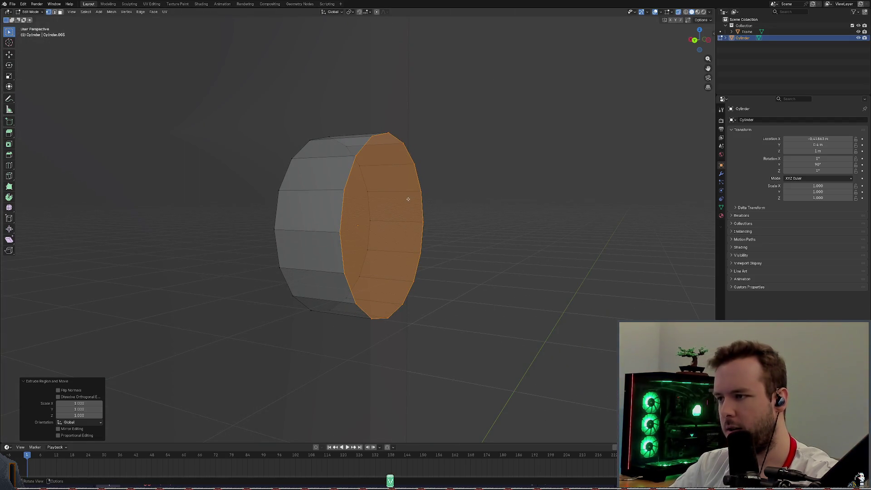
key(s)
key(Escape)
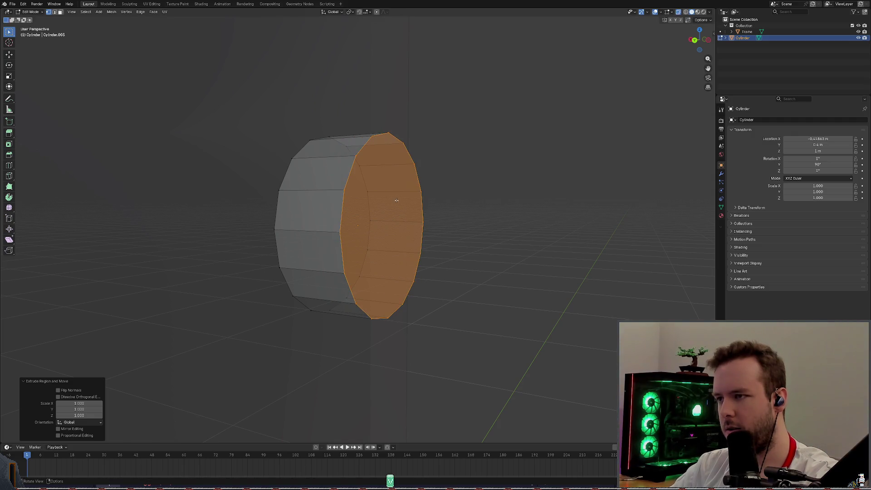
key(g)
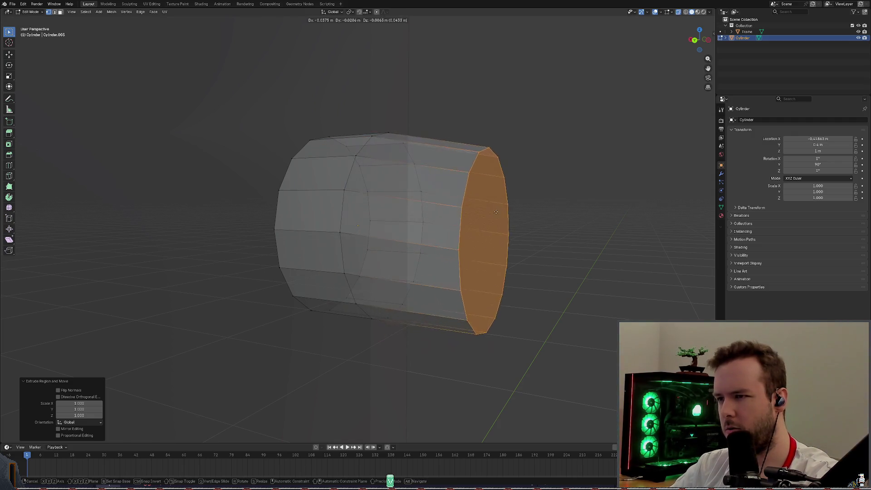
key(Escape)
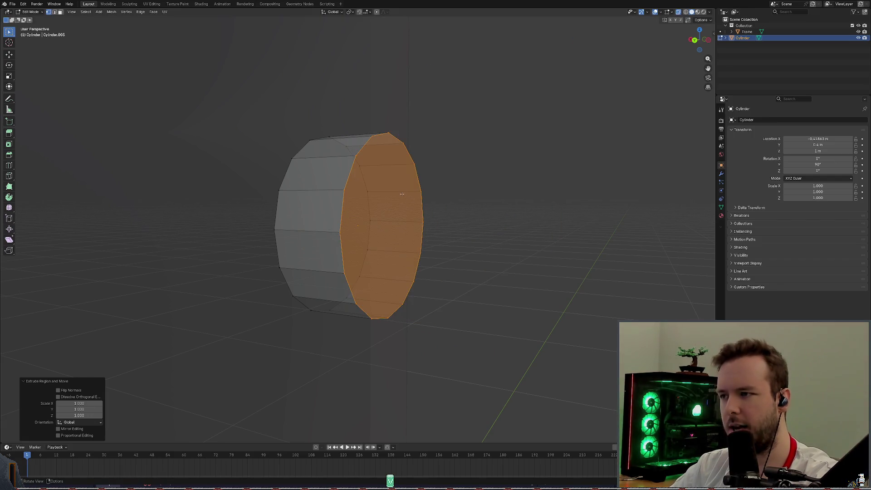
mouse_move(368, 185)
middle_down()
mouse_move(352, 188)
mouse_move(361, 188)
middle_up()
key(g)
key(y)
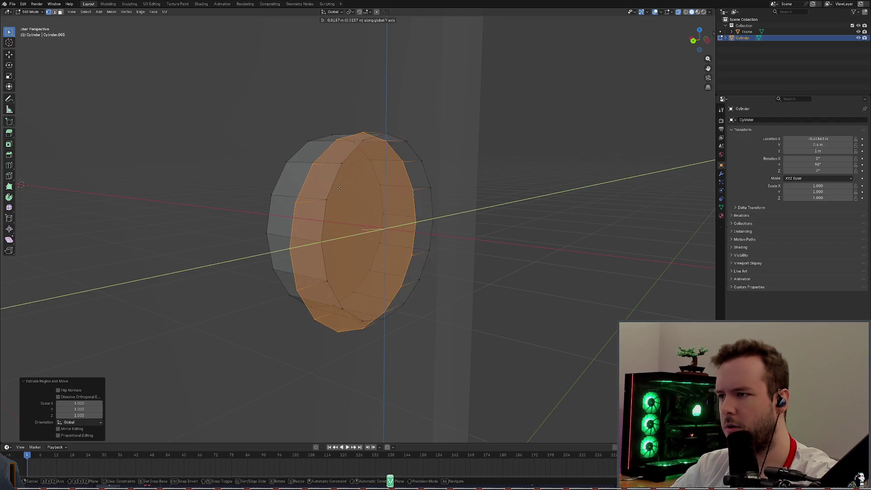
key(x)
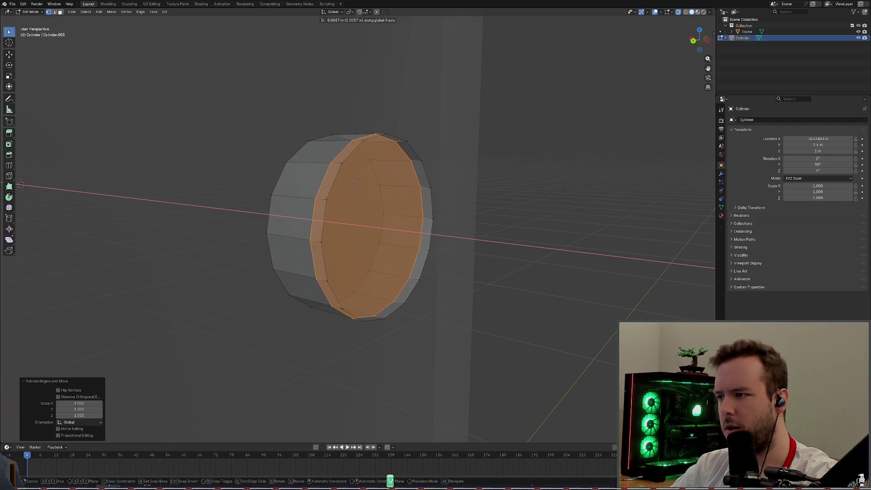
click(349, 186)
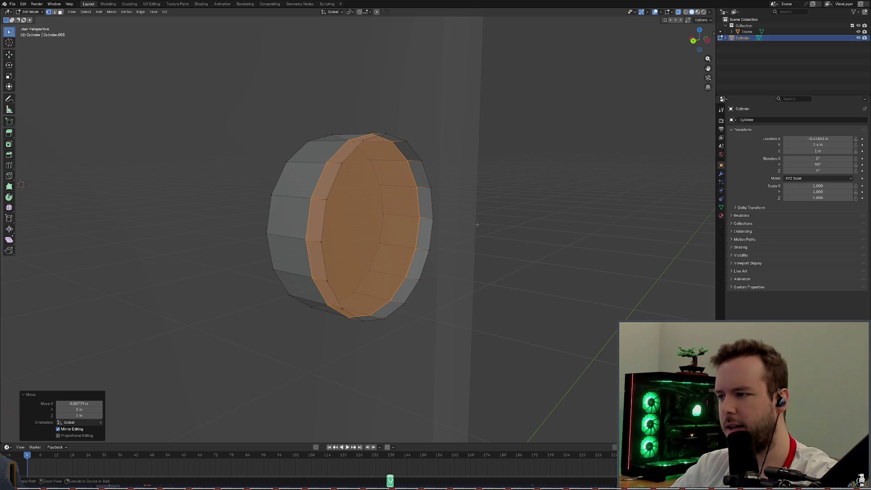
key(ctrl+z)
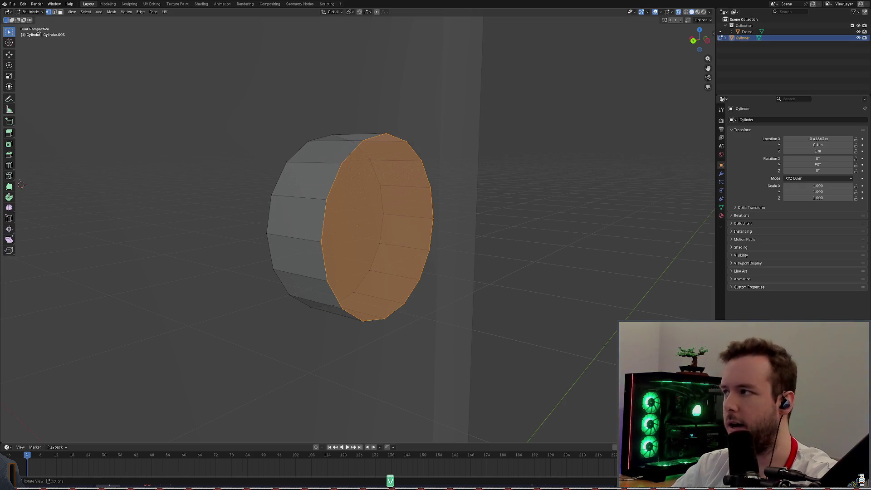
Step: Slide the end face along X with the Move tool and G X, deepening the cylinder
click(9, 54)
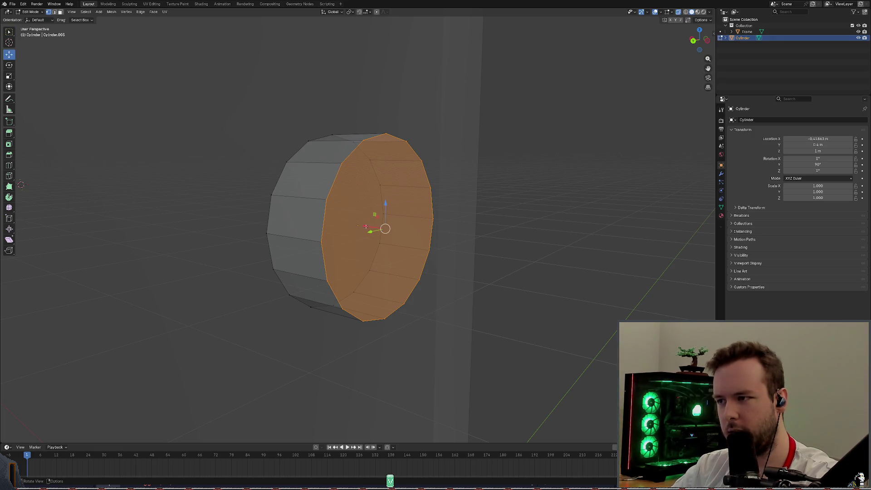
drag(365, 226, 349, 227)
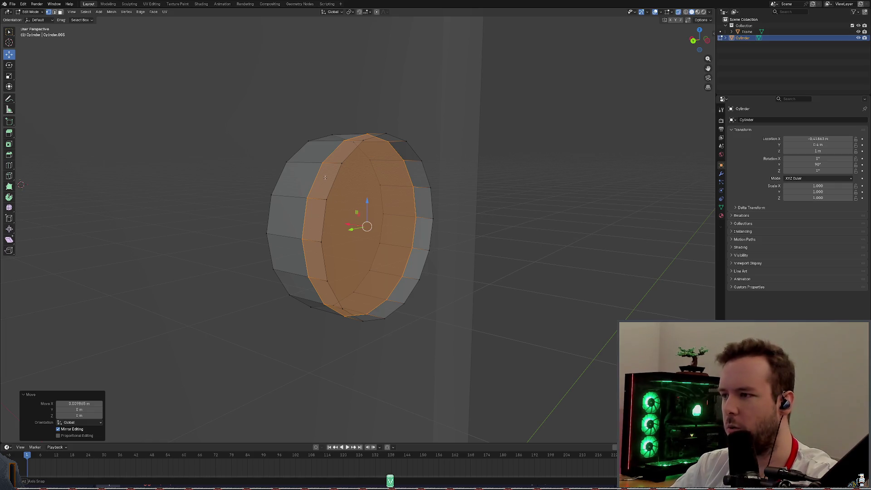
mouse_move(325, 177)
middle_down()
mouse_move(360, 224)
mouse_move(342, 209)
middle_up()
key(g)
key(x)
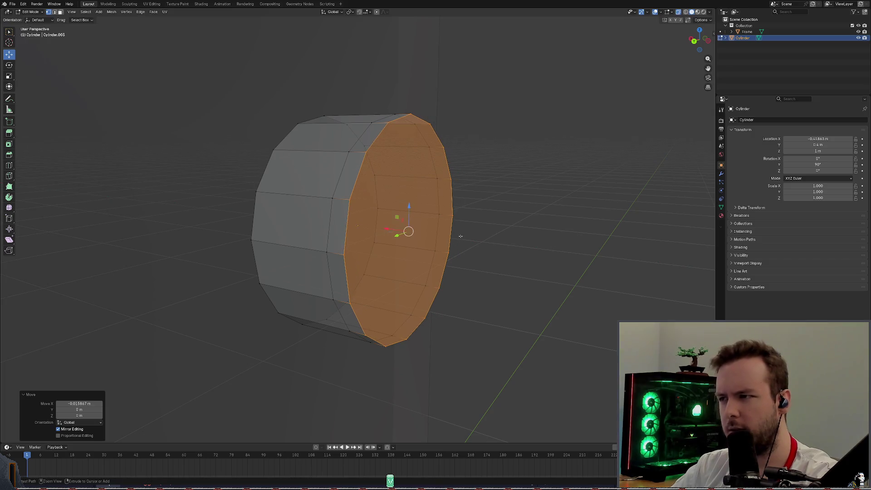
click(463, 204)
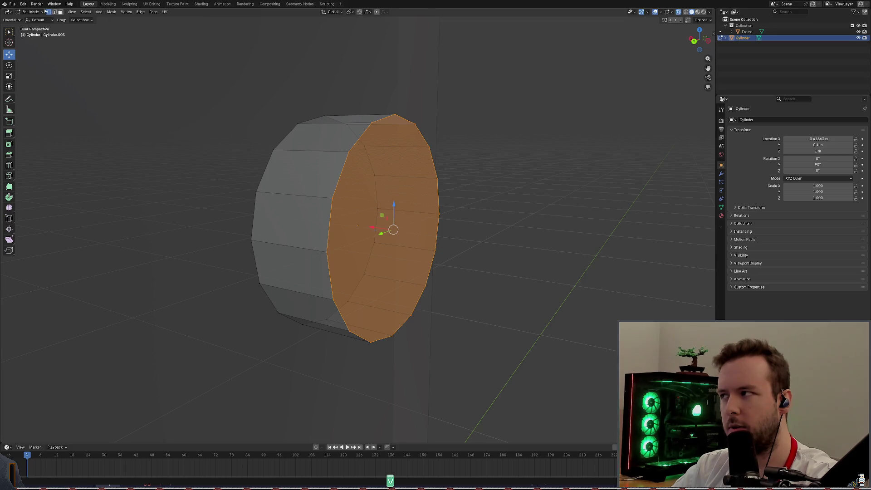
click(10, 33)
middle_drag(361, 102, 383, 105)
middle_drag(439, 112, 463, 112)
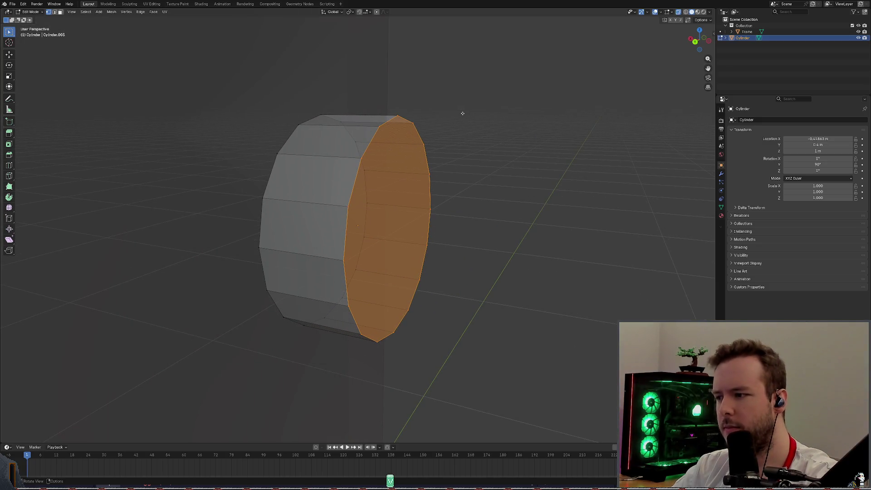
Step: Delete the cylinder's end face and box-select the open rim's edge loop in X-ray
key(x)
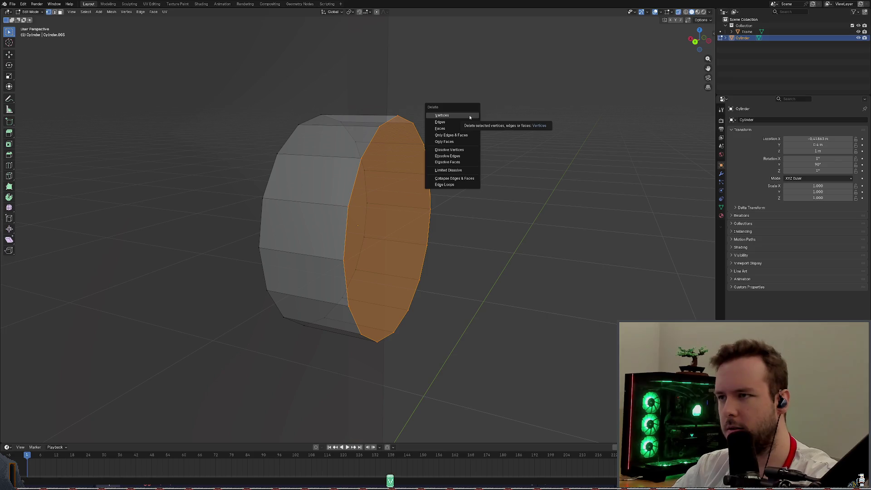
click(470, 115)
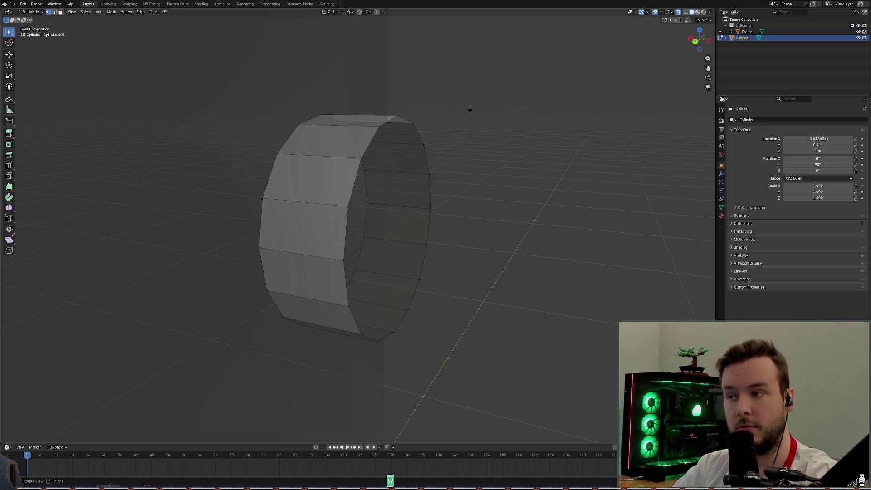
middle_drag(469, 109, 371, 100)
key(alt+z)
drag(372, 100, 452, 407)
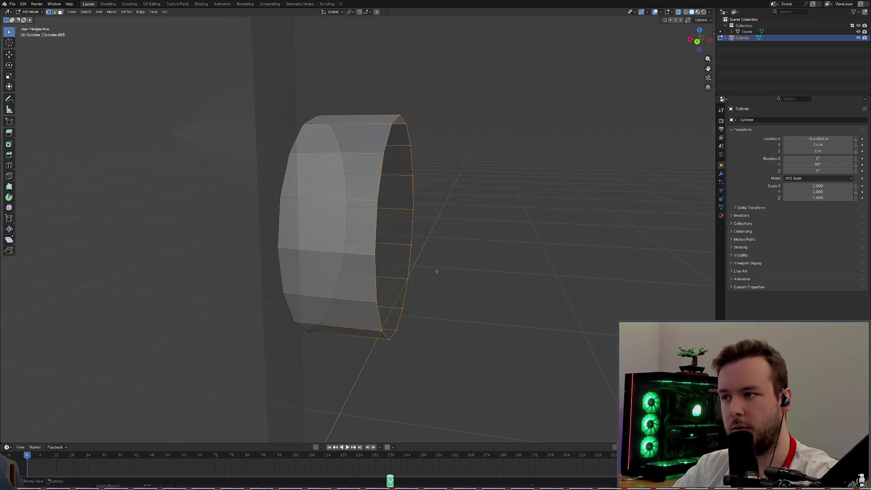
Step: Start extruding the open rim constrained to the X axis
mouse_move(435, 270)
middle_down()
mouse_move(436, 256)
mouse_move(521, 266)
mouse_move(502, 253)
mouse_move(413, 250)
mouse_move(429, 258)
mouse_move(436, 249)
middle_up()
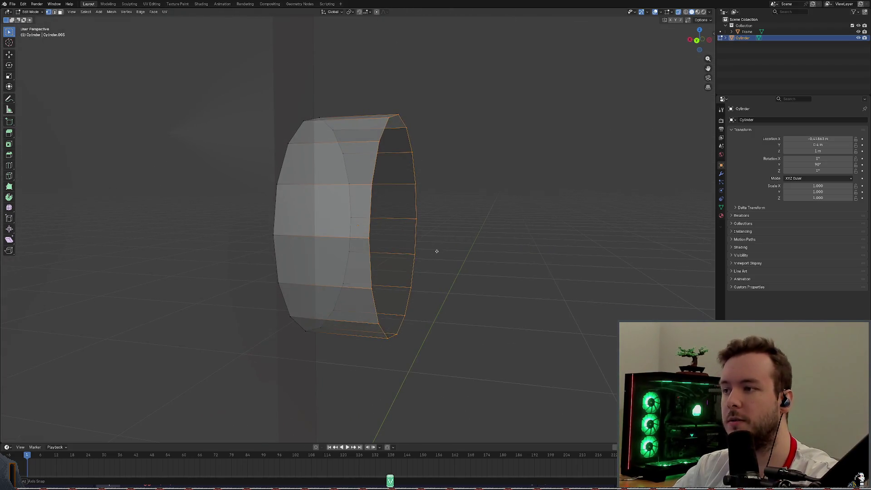
key(s)
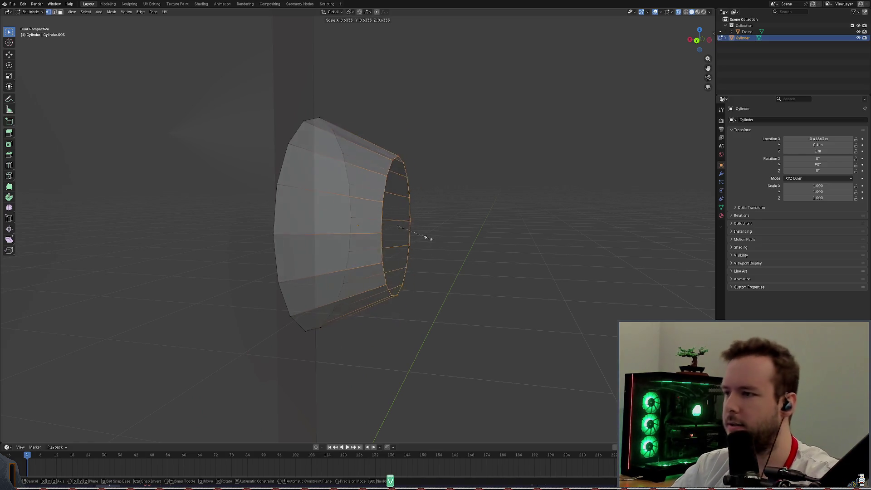
key(Escape)
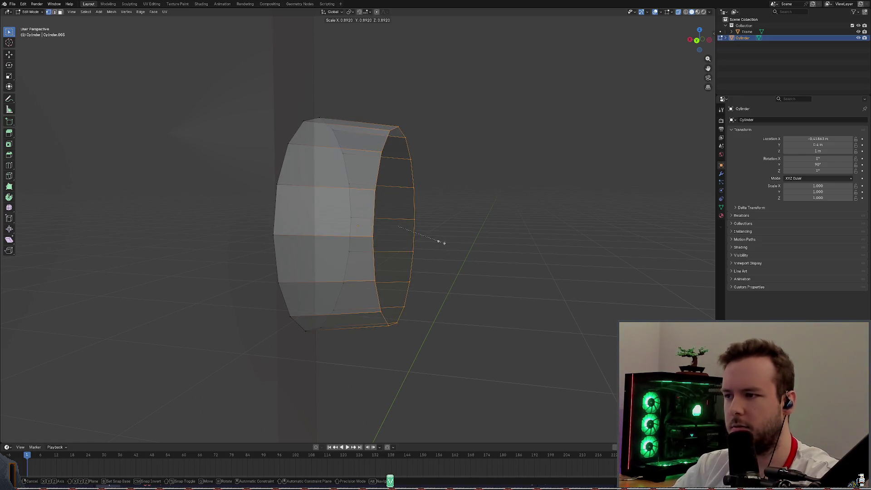
key(e)
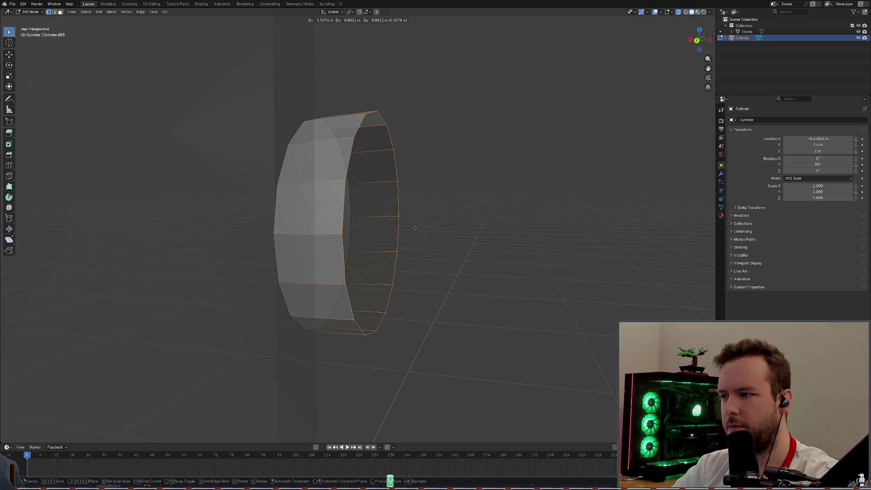
key(x)
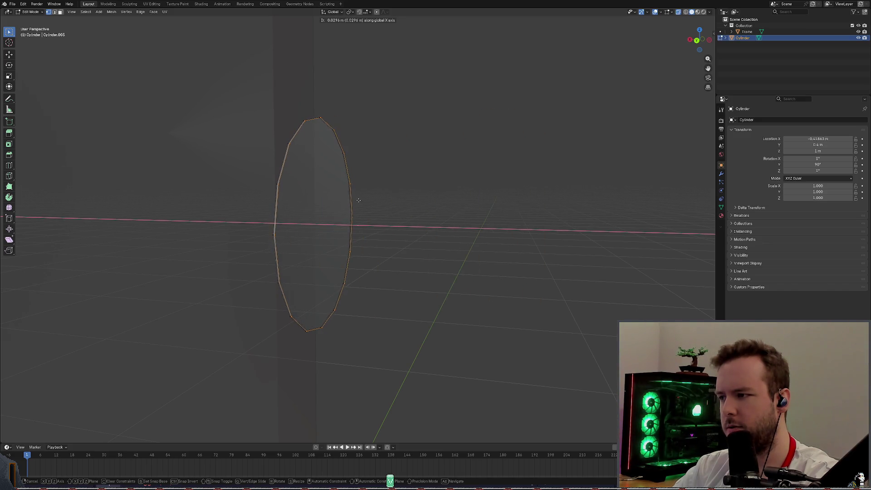
Step: Confirm the rim extrusion and extrude the rim a second time along X
click(375, 201)
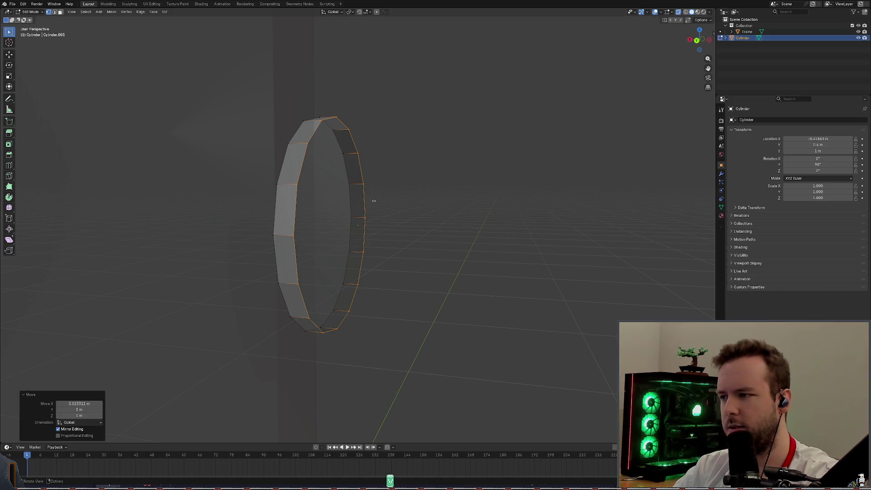
key(e)
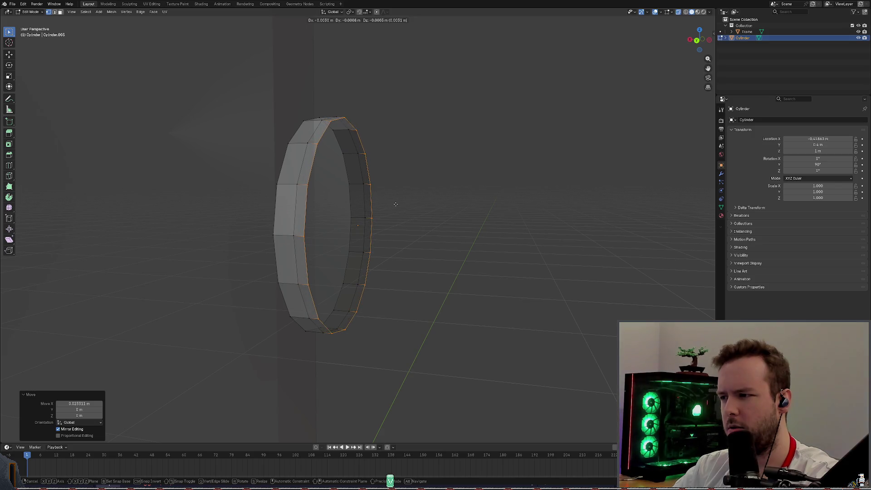
key(x)
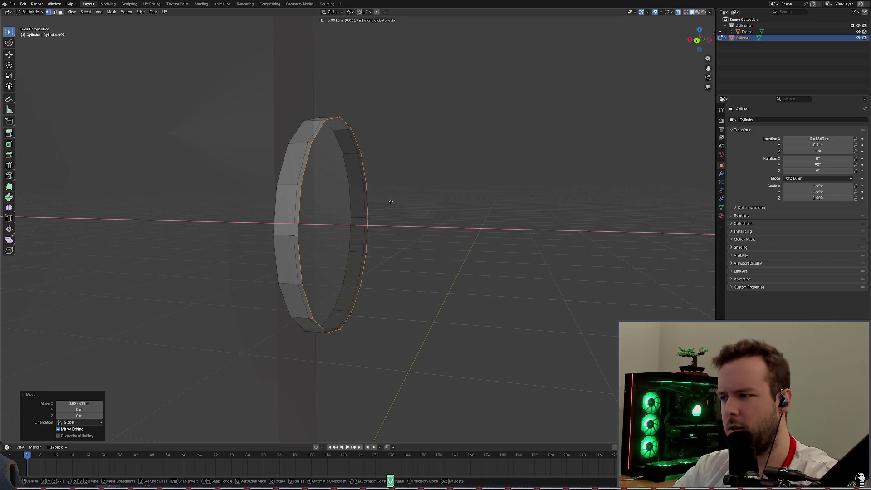
click(391, 200)
Step: Scale the new rim uniformly down to about 0.29, forming the inner ring around the hole
key(s)
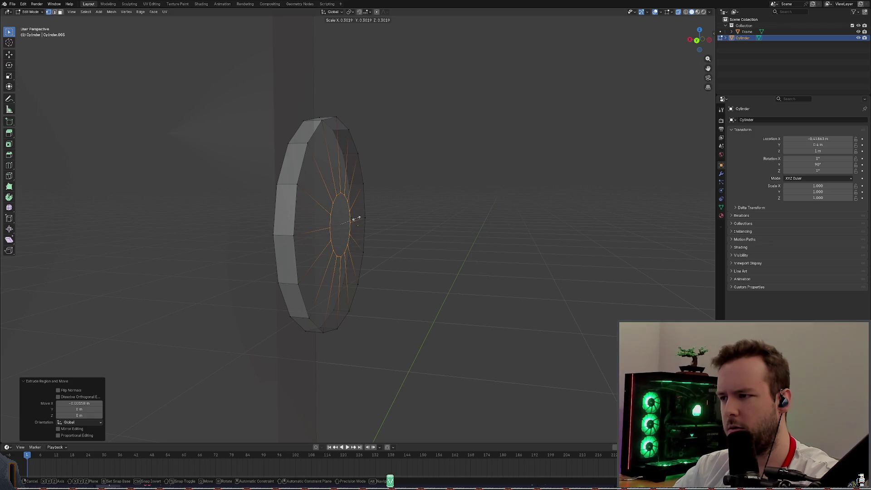
key(z)
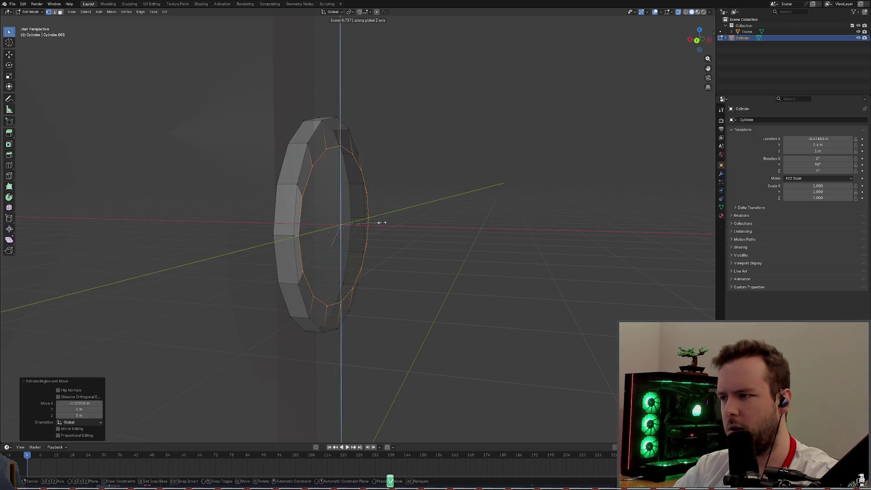
key(z)
key(z)
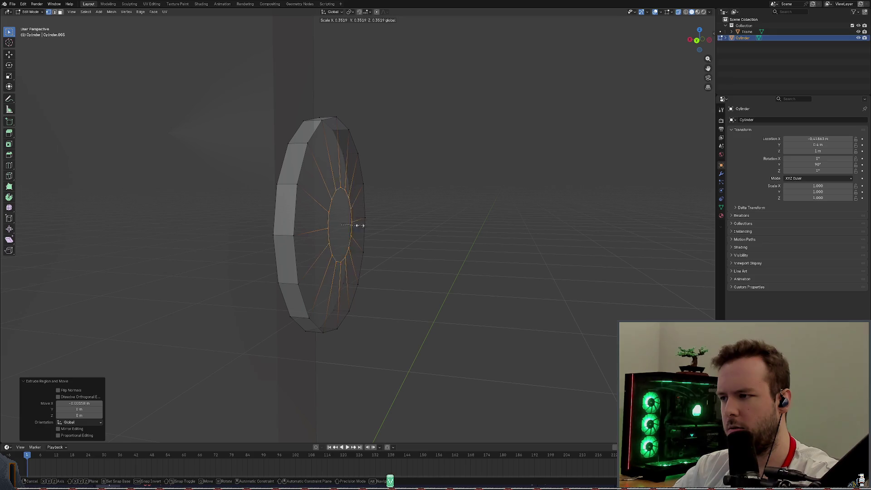
click(356, 225)
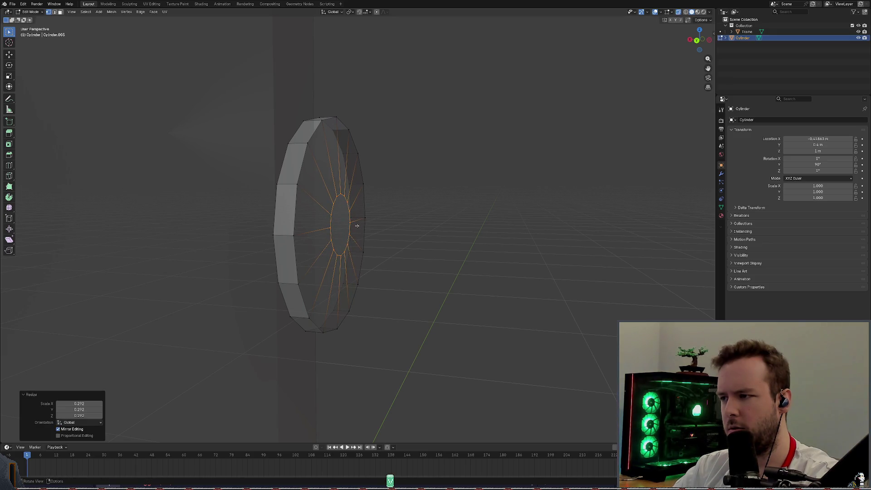
mouse_move(356, 226)
middle_down()
mouse_move(408, 206)
mouse_move(430, 220)
mouse_move(388, 201)
mouse_move(396, 212)
mouse_move(398, 192)
middle_up()
scroll(387, 201, down, 3)
scroll(387, 201, down, 3)
scroll(395, 204, up, 6)
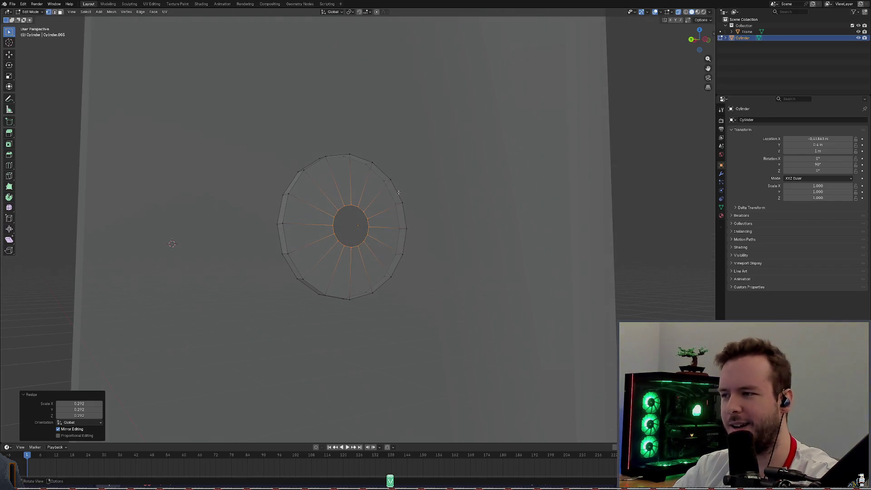
Step: Extrude the inner rim in place, scale it to 0.427 to widen the hole, and save basic_door.blend
key(e)
right_click(387, 209)
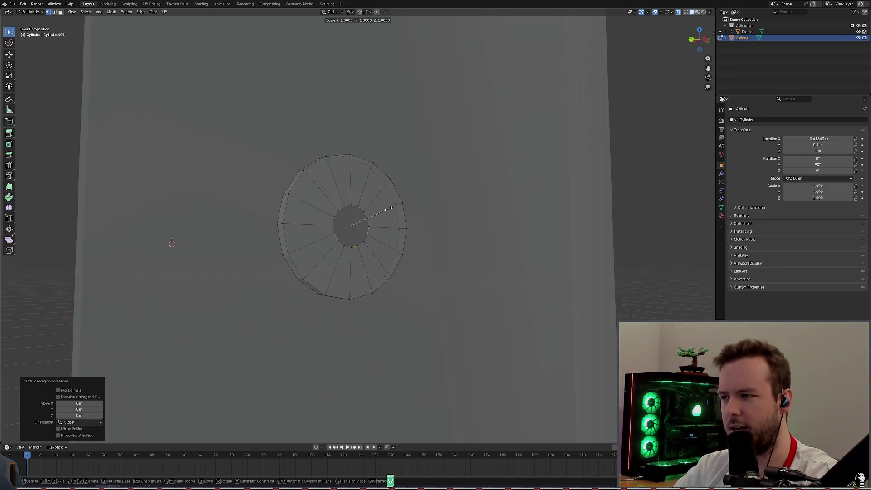
key(s)
right_click(407, 202)
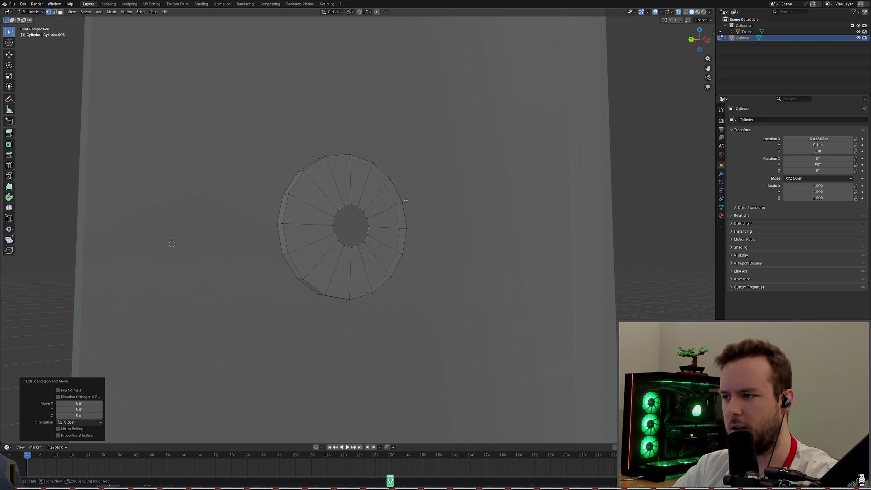
key(s)
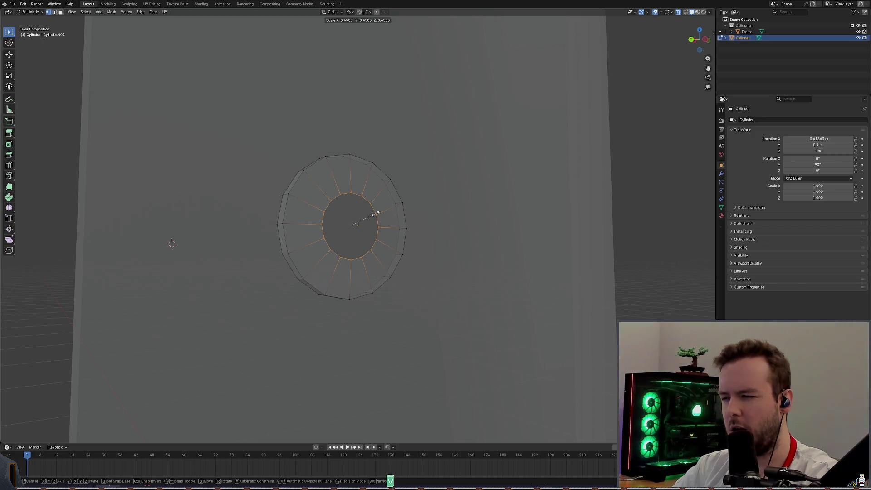
click(374, 214)
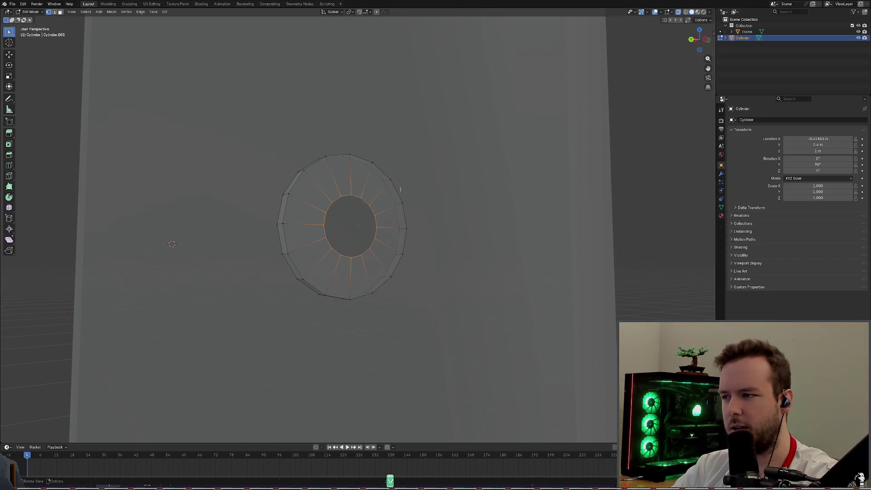
middle_drag(145, 91, 73, 27)
key(ctrl+s)
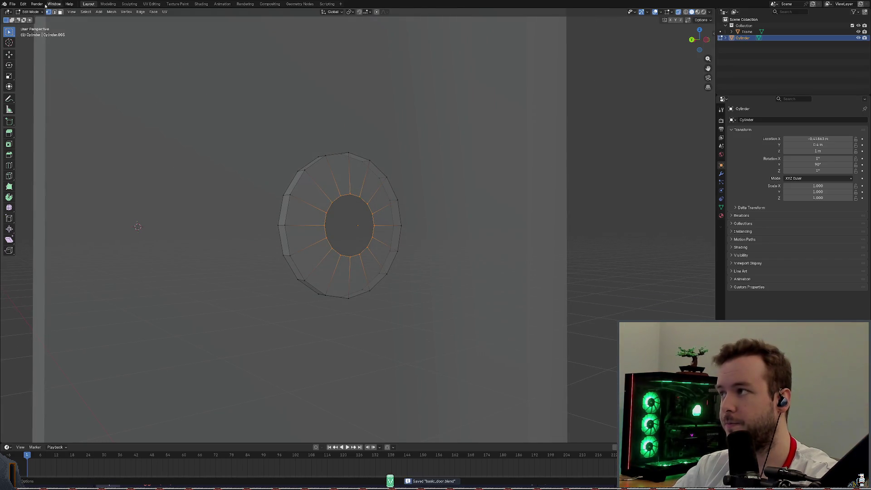
click(30, 12)
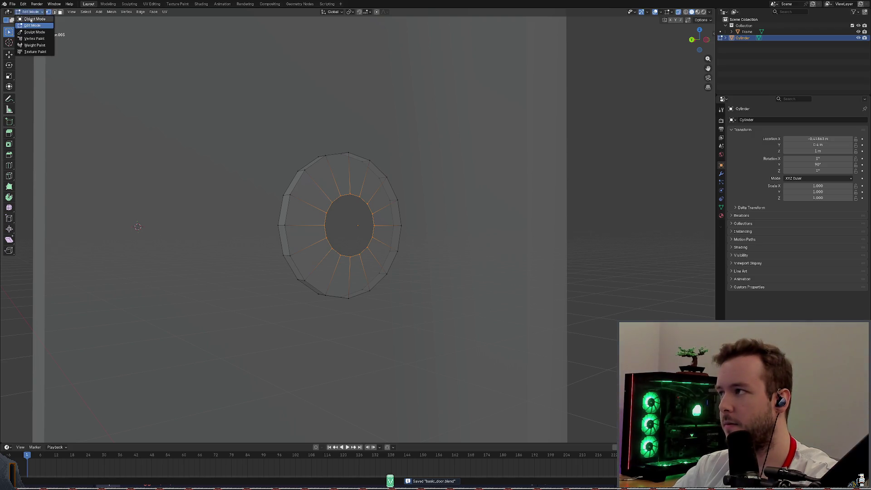
click(34, 20)
key(Tab)
key(Tab)
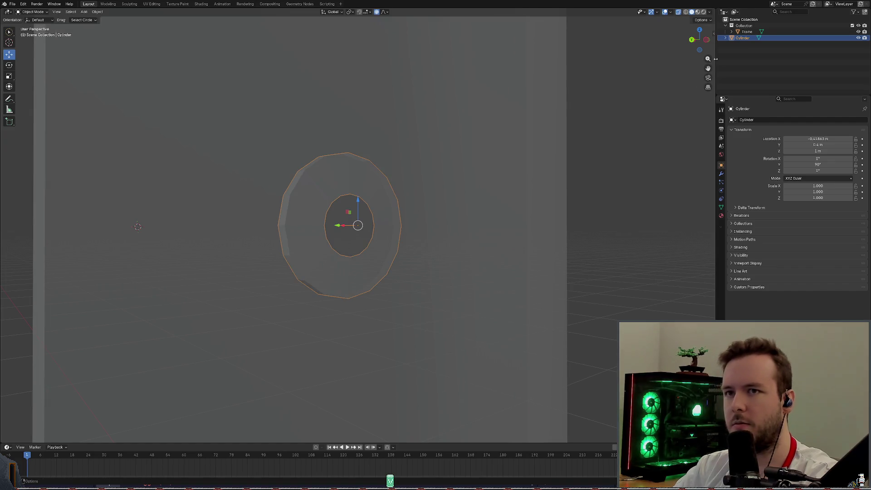
mouse_move(445, 132)
middle_down()
mouse_move(432, 140)
mouse_move(456, 141)
middle_up()
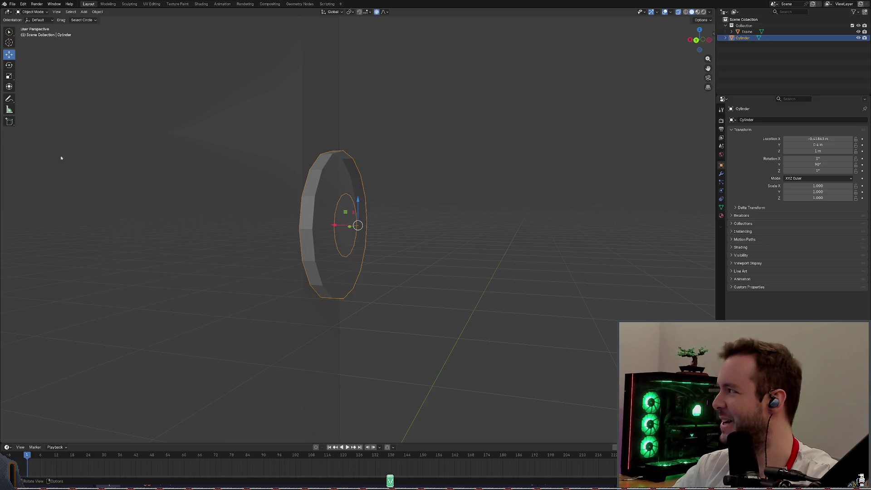
middle_drag(398, 161, 408, 159)
click(305, 128)
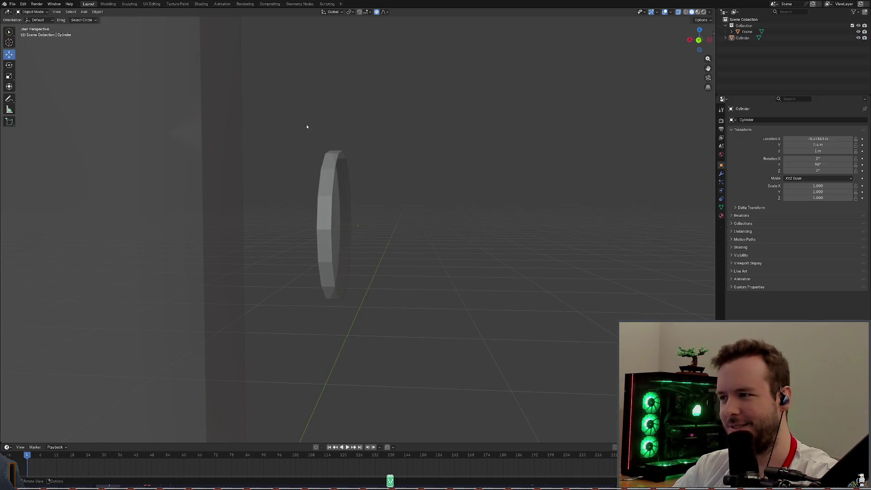
click(31, 12)
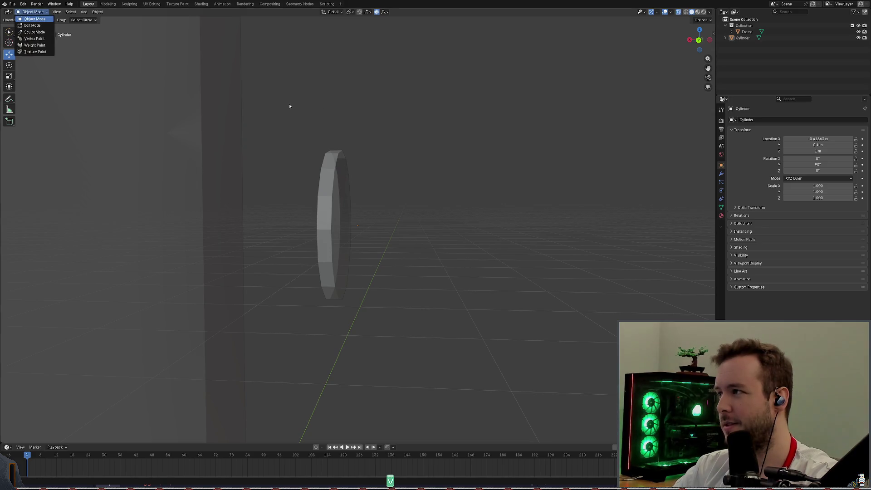
click(34, 19)
middle_drag(254, 86, 300, 85)
key(w)
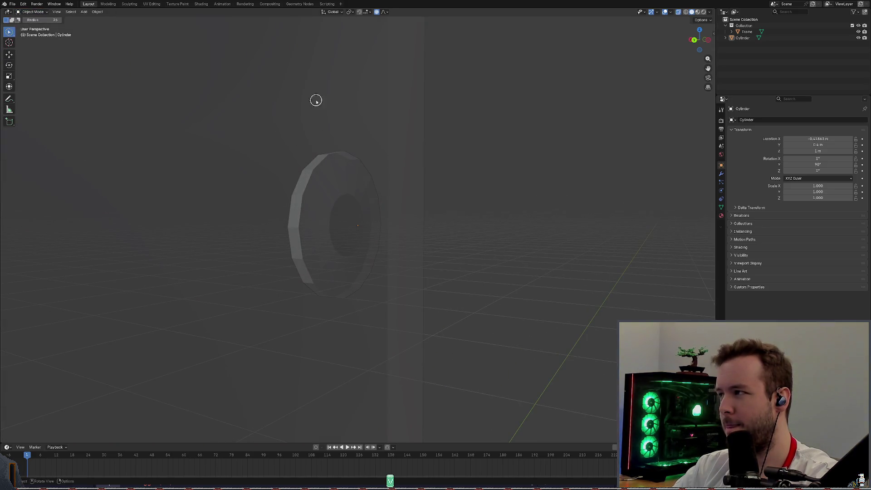
mouse_move(301, 196)
middle_down()
mouse_move(285, 131)
mouse_move(288, 77)
mouse_move(297, 169)
middle_up()
click(9, 54)
click(336, 174)
key(s)
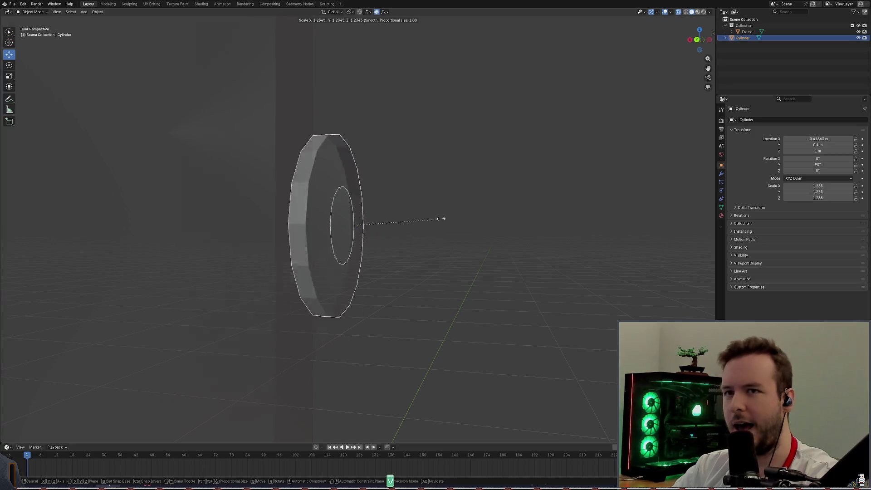
key(Escape)
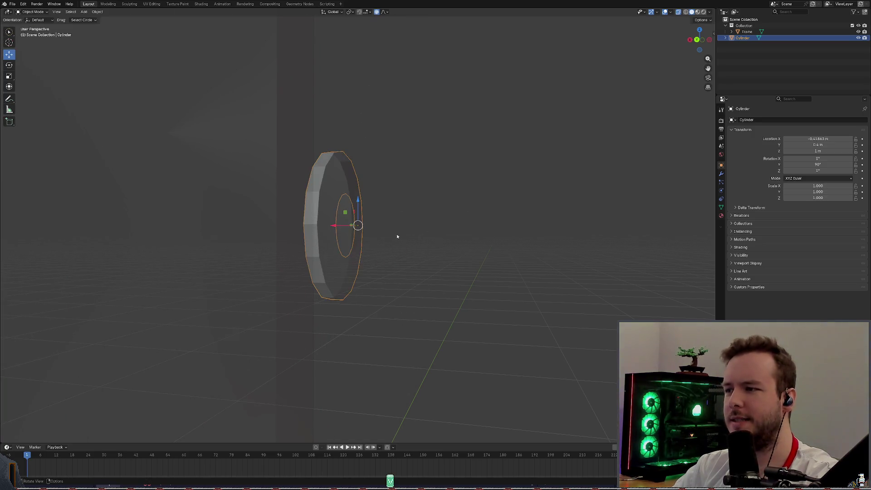
mouse_move(397, 237)
middle_down()
mouse_move(381, 233)
mouse_move(397, 206)
mouse_move(447, 166)
middle_up()
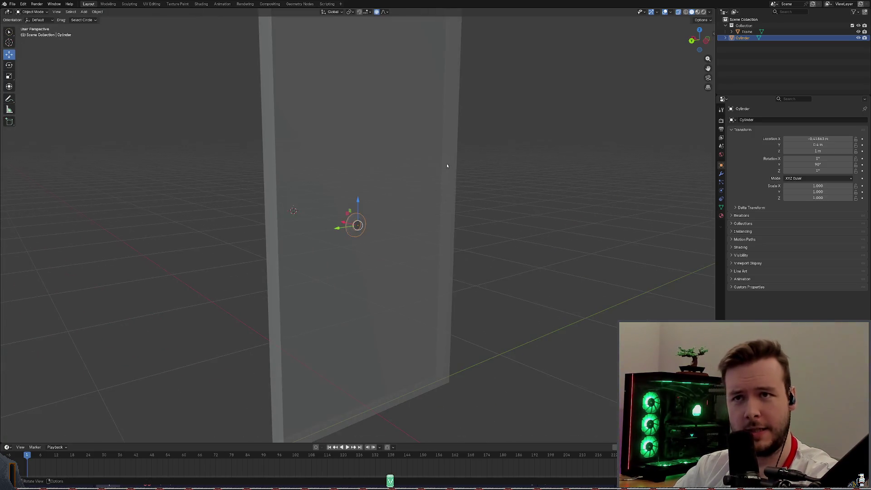
click(725, 25)
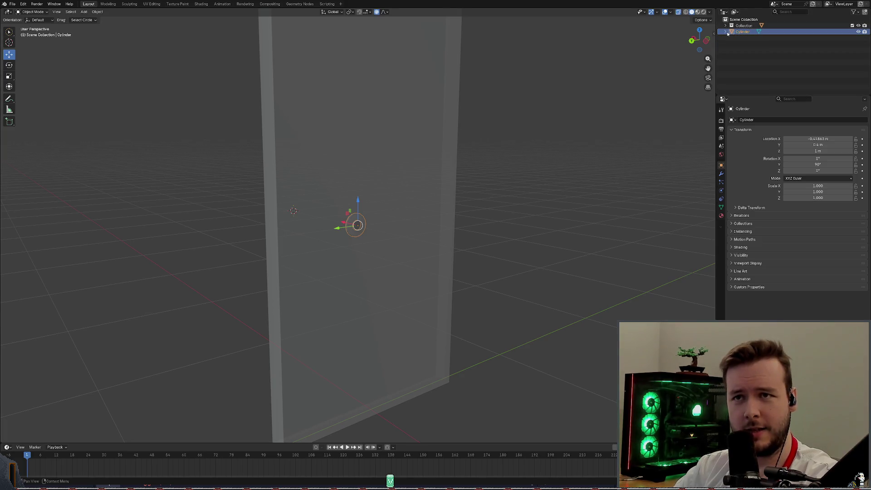
click(725, 32)
key(s)
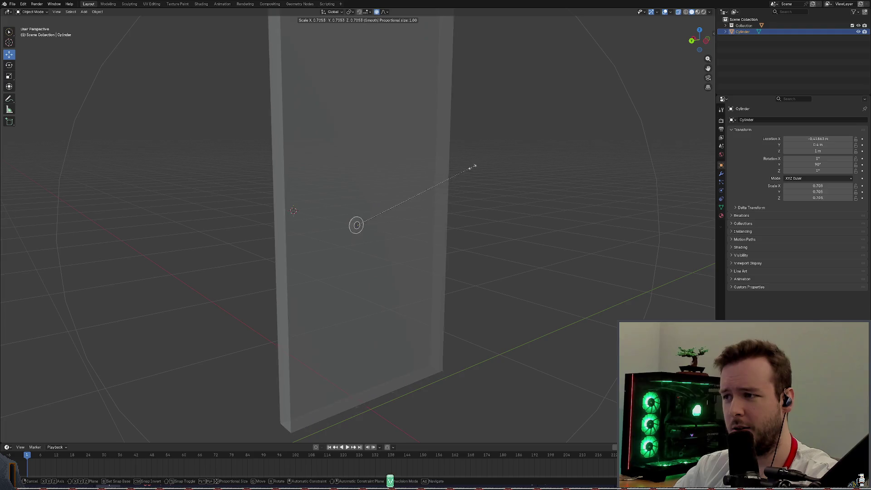
key(Escape)
scroll(453, 214, up, 3)
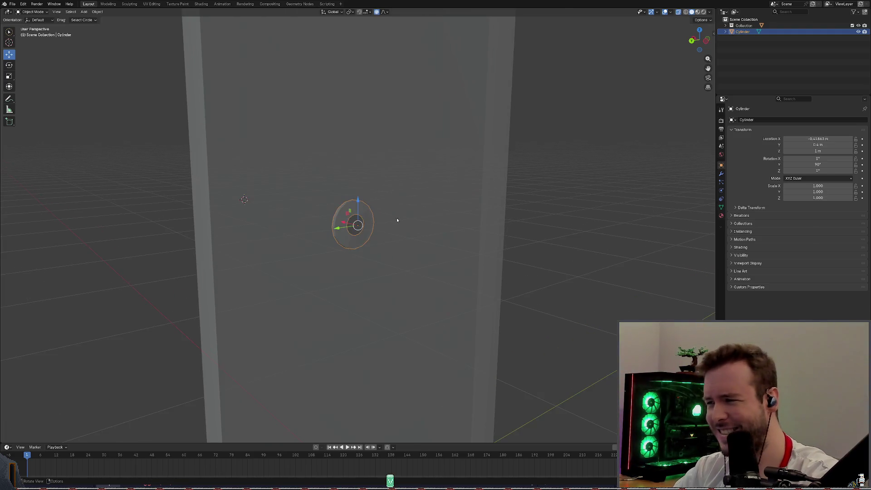
mouse_move(399, 217)
middle_down()
mouse_move(438, 202)
mouse_move(459, 207)
mouse_move(414, 216)
mouse_move(414, 195)
mouse_move(390, 195)
mouse_move(620, 126)
middle_up()
click(725, 25)
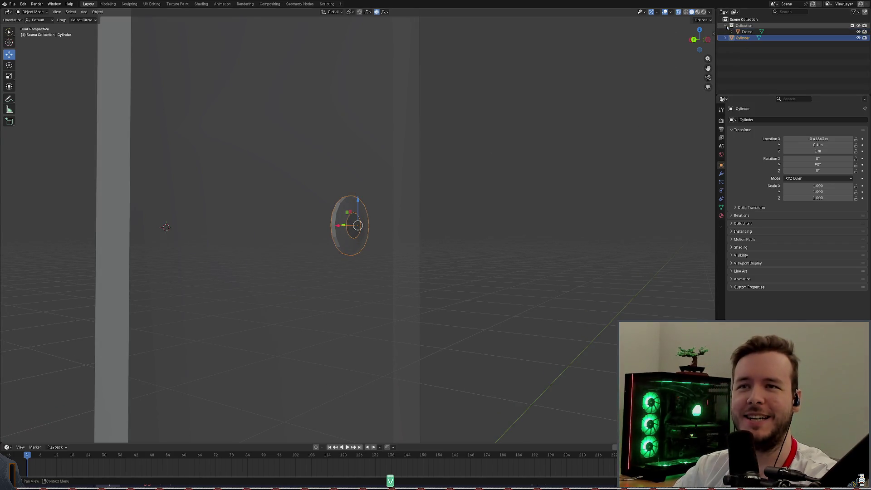
click(746, 32)
middle_drag(553, 107, 503, 150)
key(s)
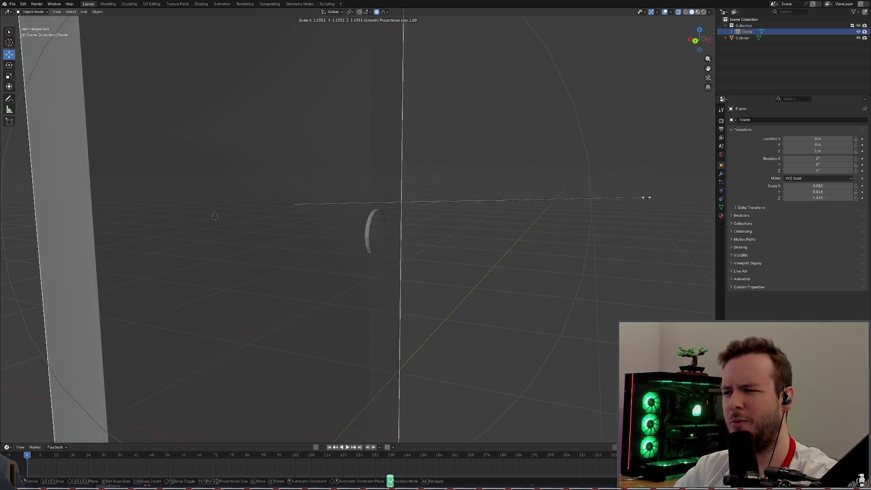
key(Escape)
click(743, 38)
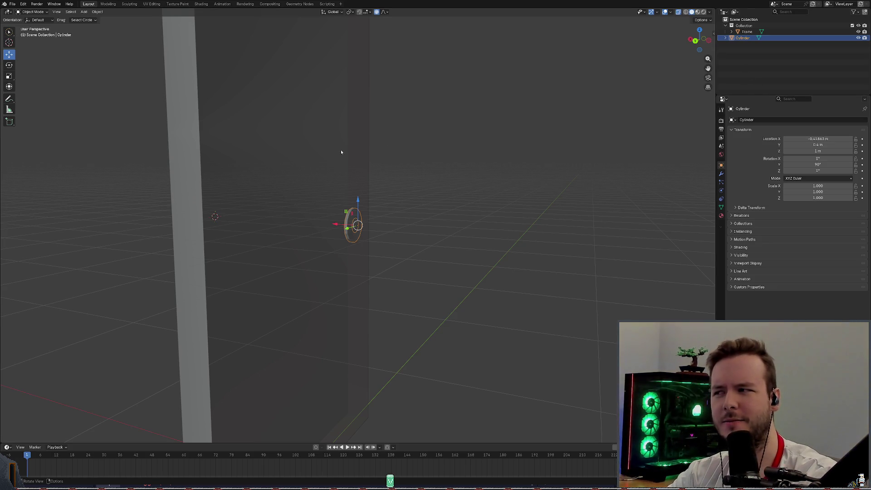
mouse_move(358, 179)
middle_down()
mouse_move(340, 168)
mouse_move(360, 183)
mouse_move(376, 182)
middle_up()
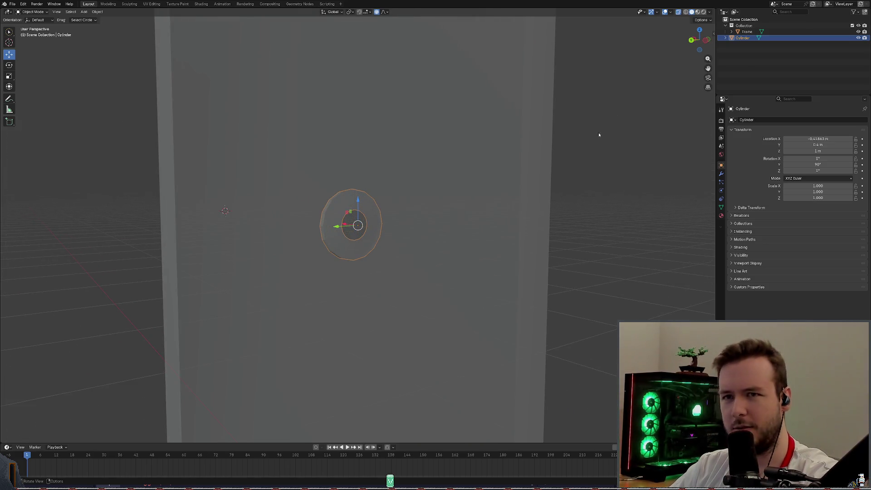
click(739, 32)
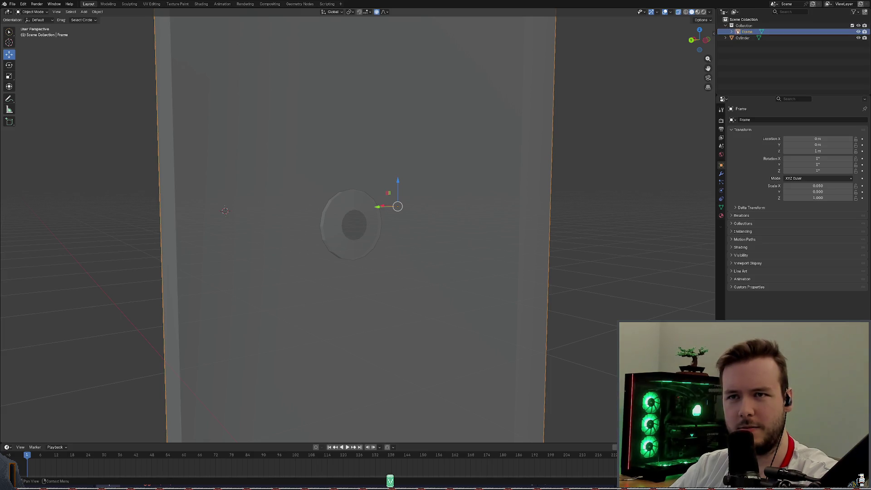
click(742, 37)
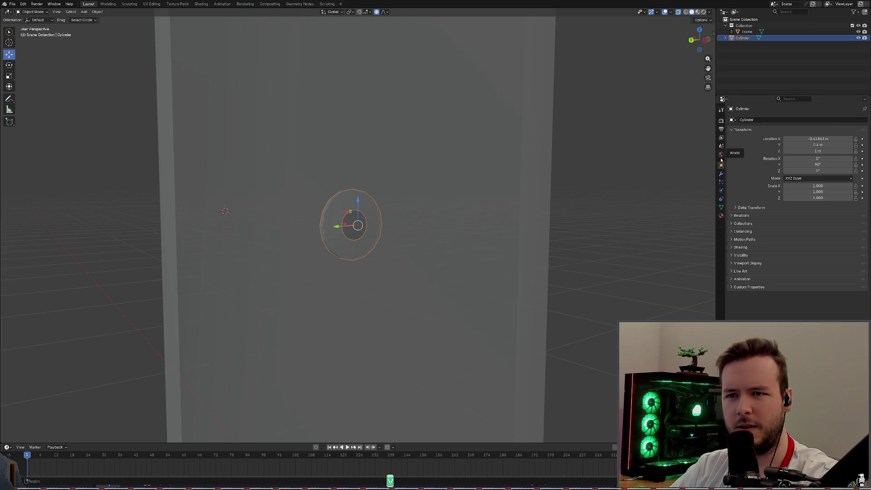
click(722, 195)
click(721, 166)
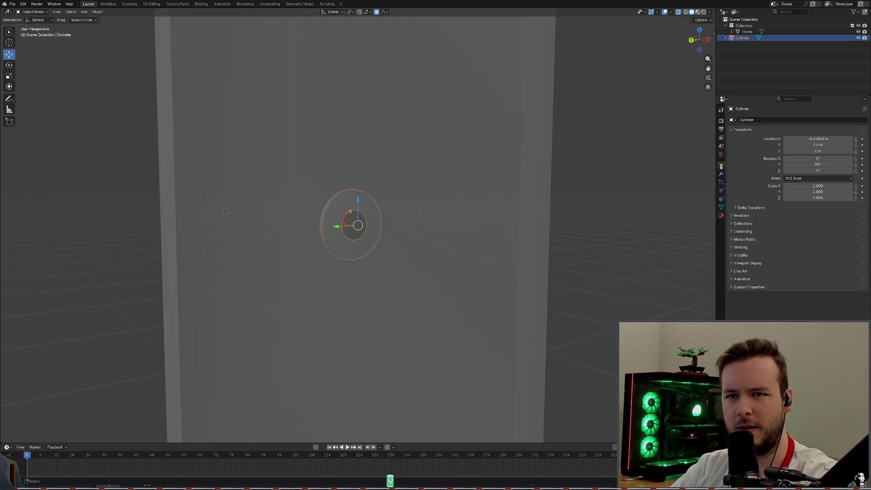
click(721, 156)
click(720, 166)
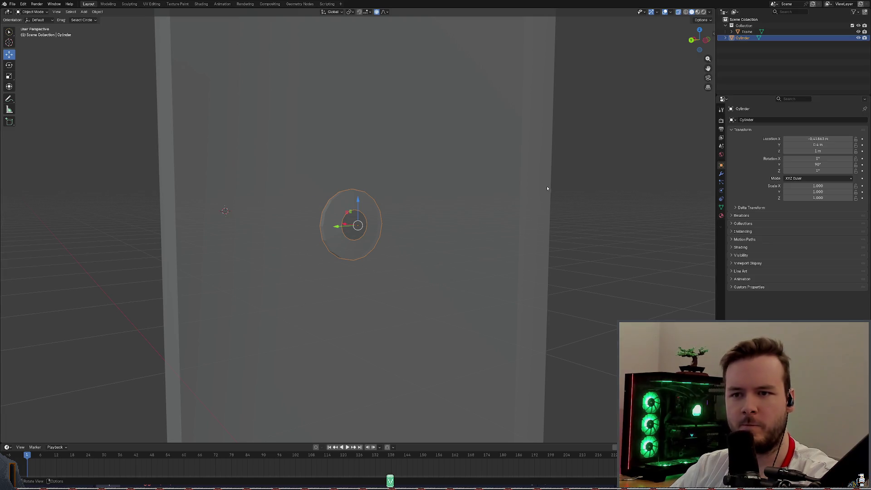
middle_drag(547, 188, 558, 176)
click(751, 215)
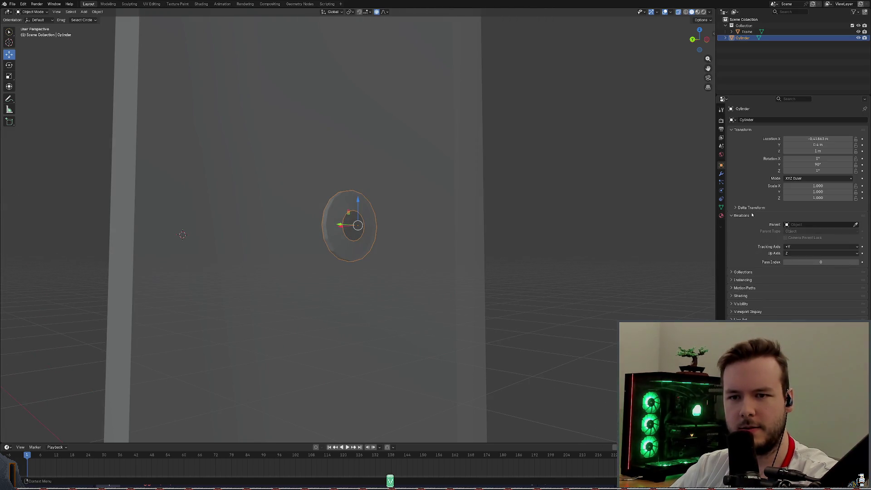
click(751, 215)
mouse_move(430, 166)
middle_down()
mouse_move(414, 180)
mouse_move(375, 190)
middle_up()
key(s)
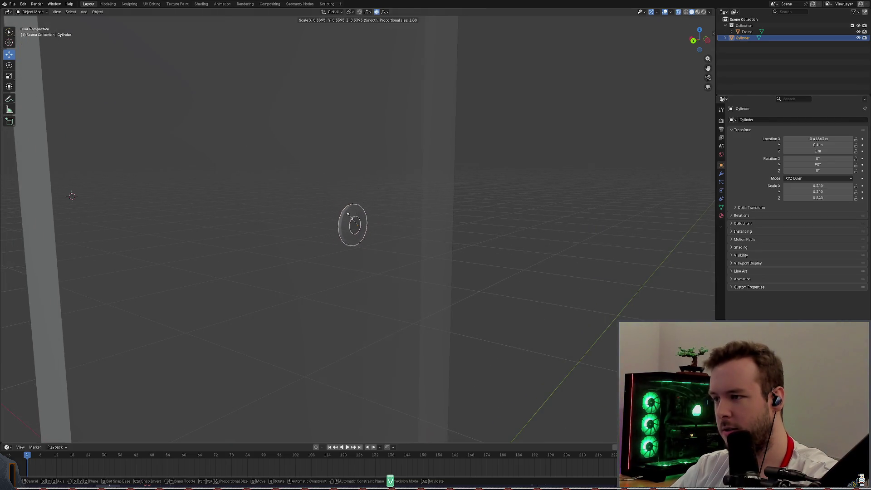
key(Escape)
middle_drag(431, 214, 368, 204)
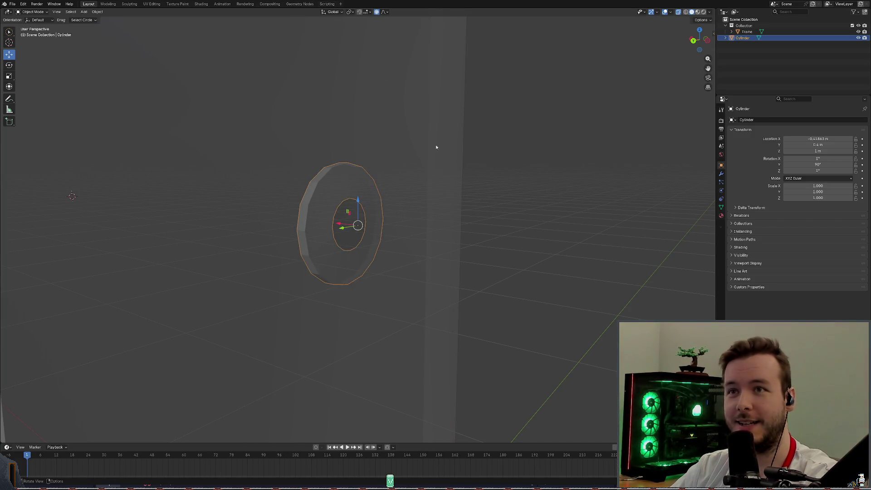
mouse_move(435, 147)
middle_down()
mouse_move(433, 159)
mouse_move(189, 142)
mouse_move(390, 217)
mouse_move(371, 219)
mouse_move(376, 214)
mouse_move(384, 225)
mouse_move(354, 223)
mouse_move(367, 222)
middle_up()
key(s)
key(Escape)
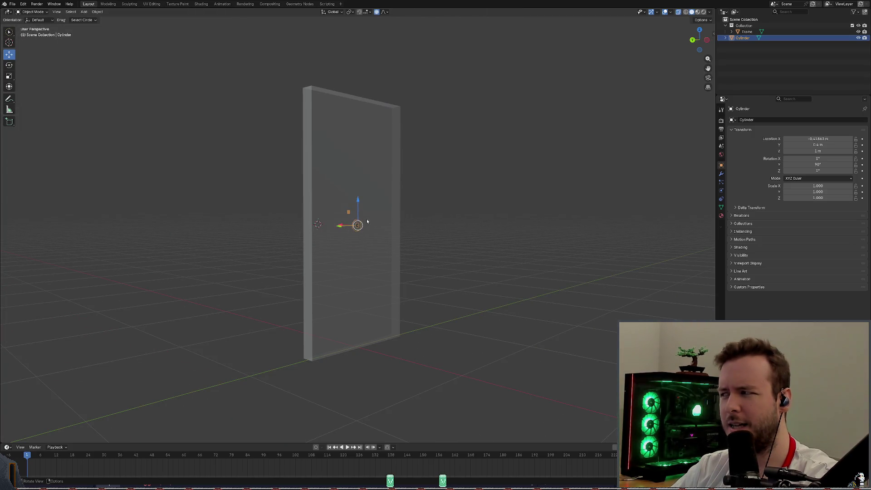
Step: Enter Edit Mode and scale the ring's selected inner hole faces
click(35, 12)
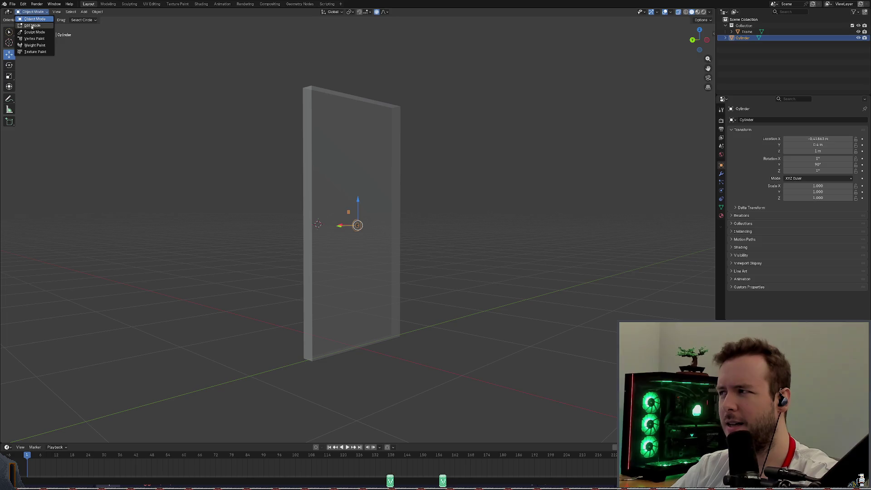
click(32, 26)
mouse_move(216, 89)
middle_down()
mouse_move(407, 178)
mouse_move(382, 168)
mouse_move(448, 180)
middle_up()
key(s)
click(403, 186)
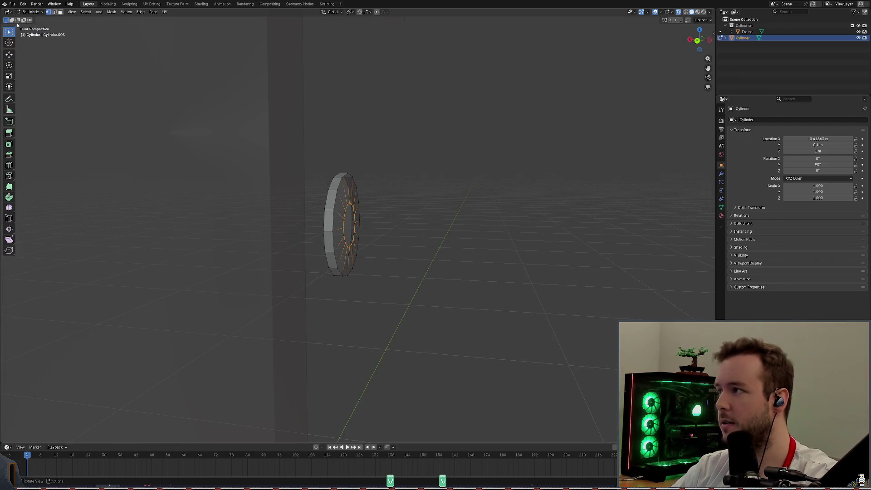
Step: Return to Object Mode, cancelling a scale so the ring stays at 1.000
click(31, 11)
click(31, 21)
key(s)
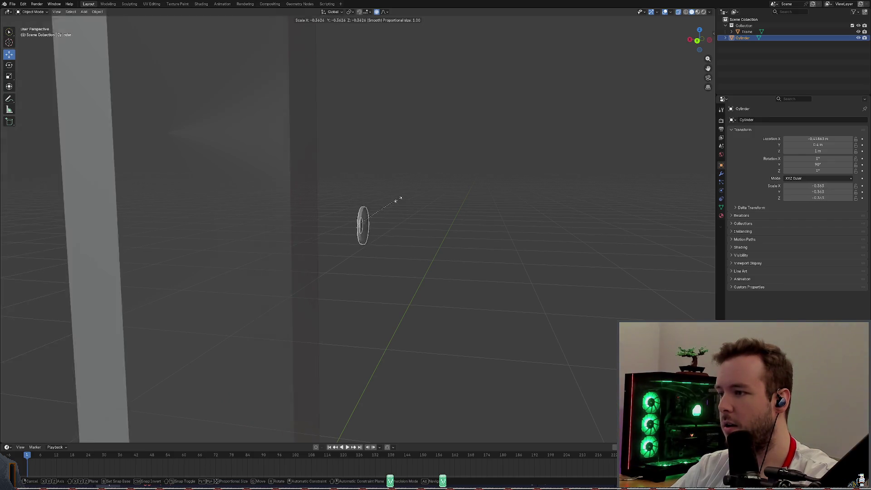
key(Escape)
middle_drag(390, 192, 397, 190)
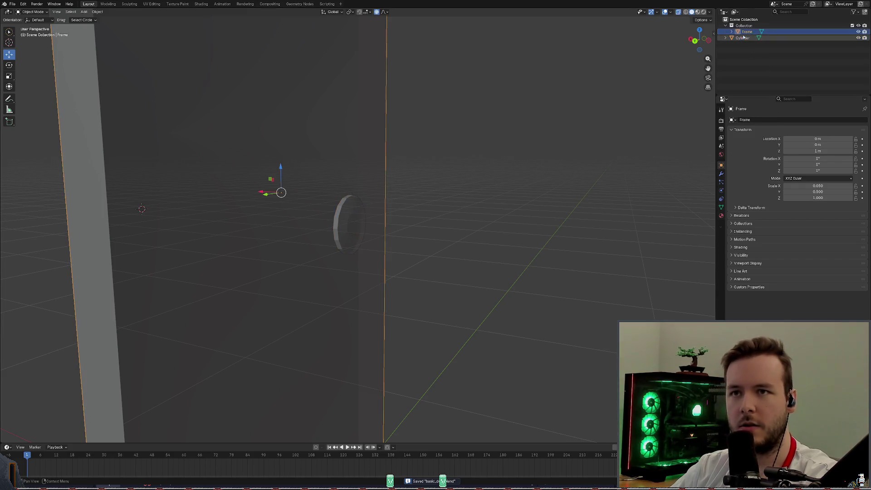
Step: Move the Cylinder above Frame in the Collection, leaving its scale at 1.000
drag(742, 38, 746, 38)
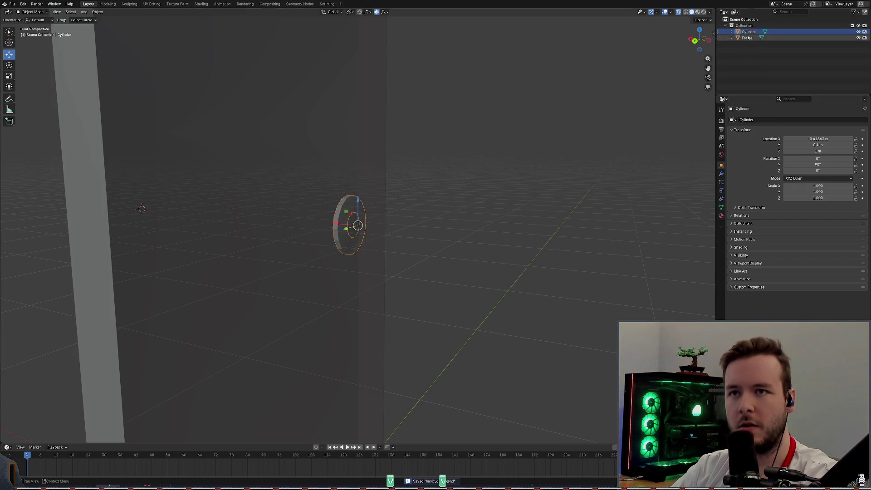
key(s)
key(Escape)
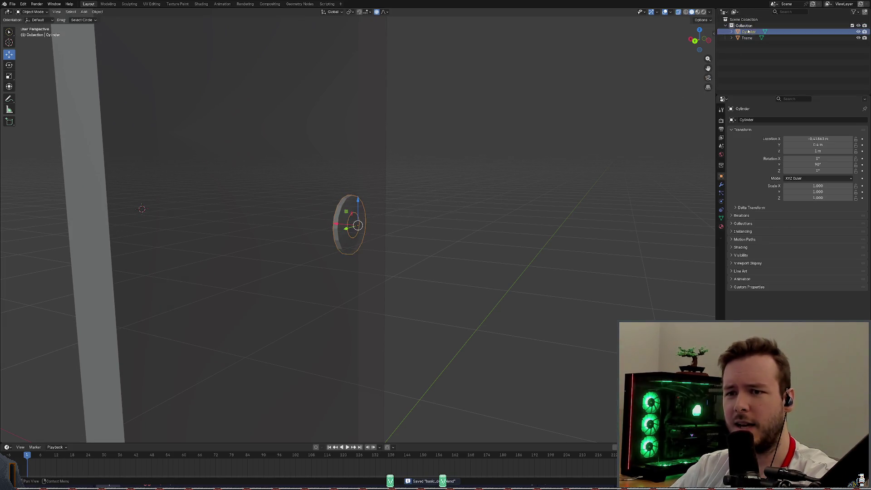
key(s)
key(Escape)
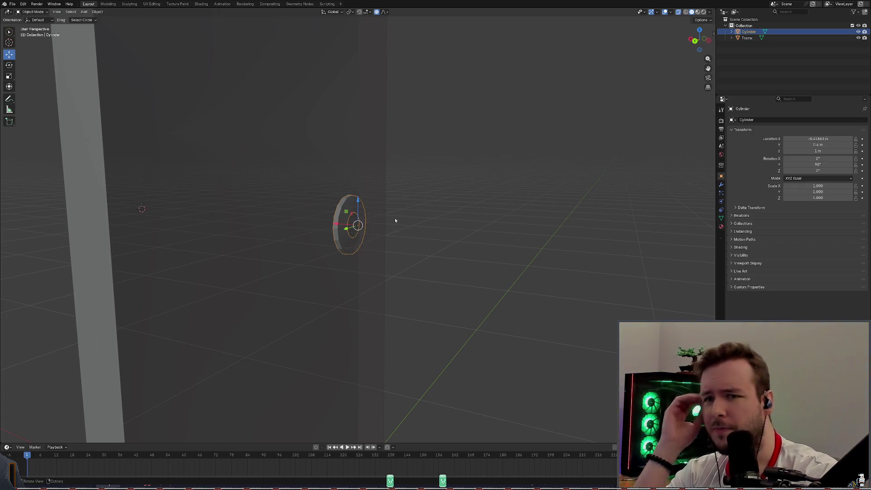
mouse_move(372, 229)
middle_down()
mouse_move(437, 219)
mouse_move(418, 196)
mouse_move(389, 210)
mouse_move(399, 219)
mouse_move(421, 216)
mouse_move(390, 210)
mouse_move(399, 199)
mouse_move(339, 235)
middle_up()
mouse_move(385, 204)
middle_down()
mouse_move(435, 178)
mouse_move(394, 168)
mouse_move(399, 188)
mouse_move(386, 206)
middle_up()
Step: Shrink the ring to half size, undo it back to full size, and save
key(s)
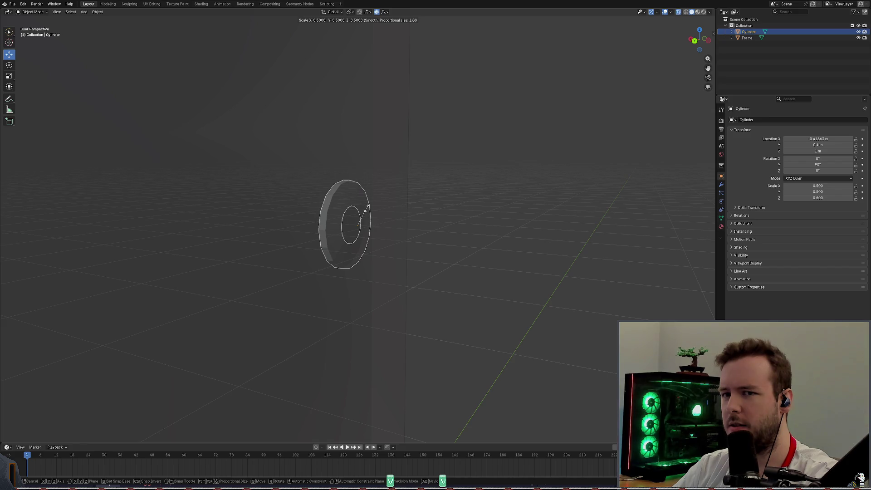
click(366, 208)
scroll(399, 217, down, 8)
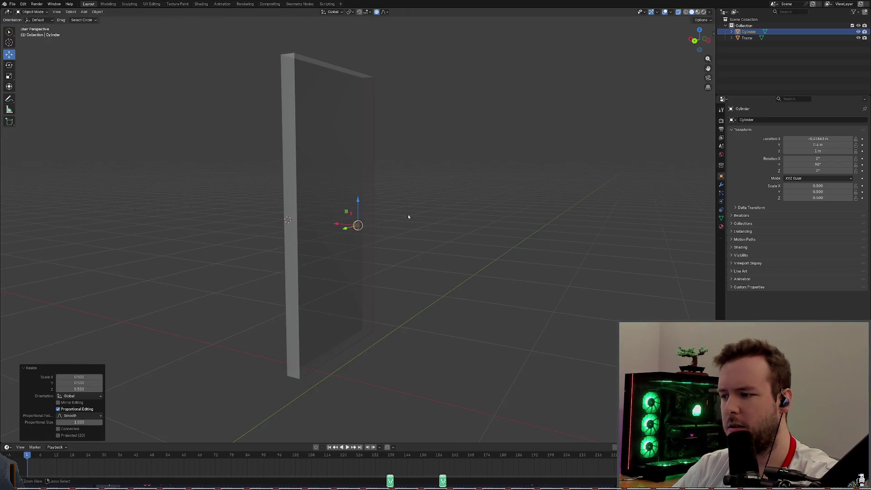
key(ctrl+z)
key(ctrl+s)
mouse_move(407, 214)
middle_down()
mouse_move(412, 204)
mouse_move(383, 212)
mouse_move(423, 212)
mouse_move(244, 203)
middle_up()
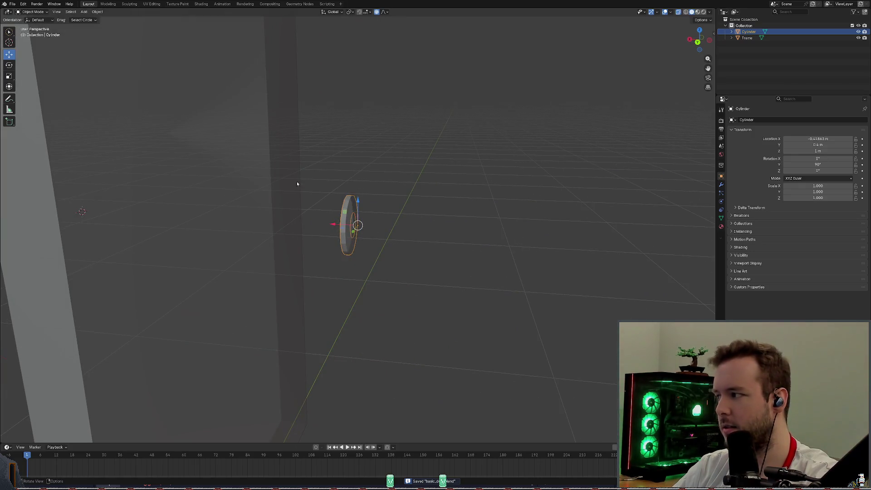
Step: Switch to the Cursor tool, try Selection to Cursor on the ring, then undo it
click(56, 11)
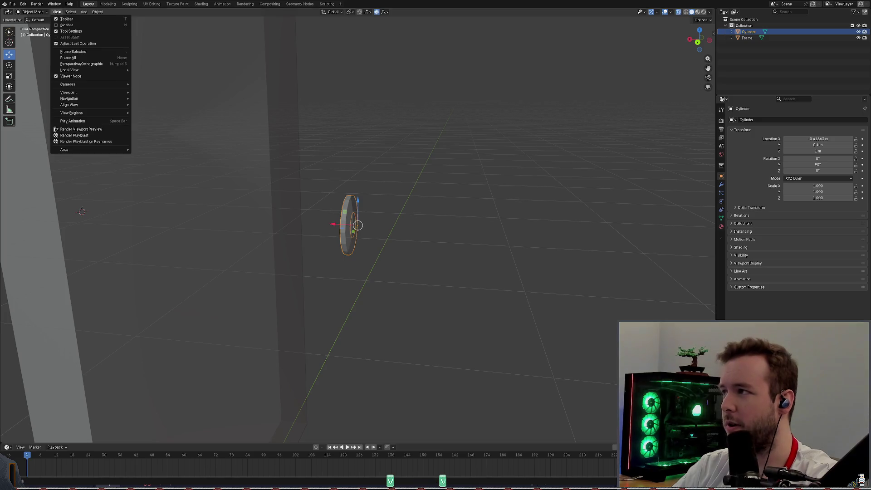
mouse_move(85, 13)
mouse_move(57, 12)
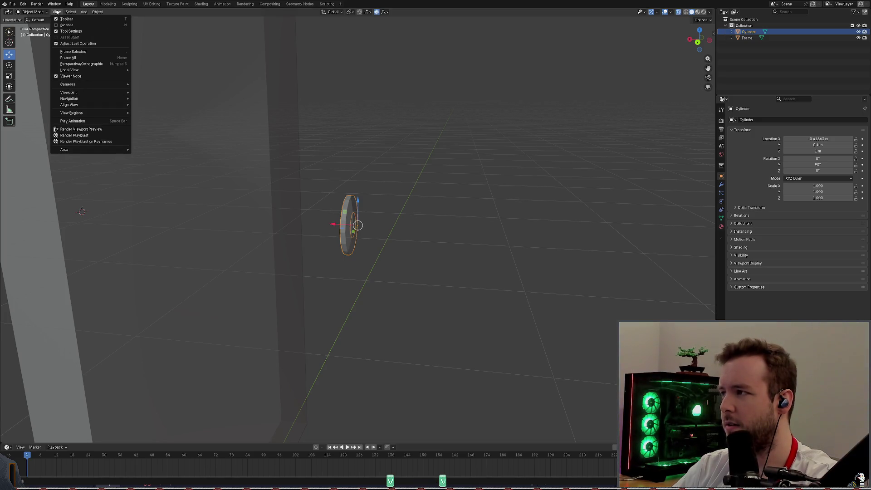
key(shift+space)
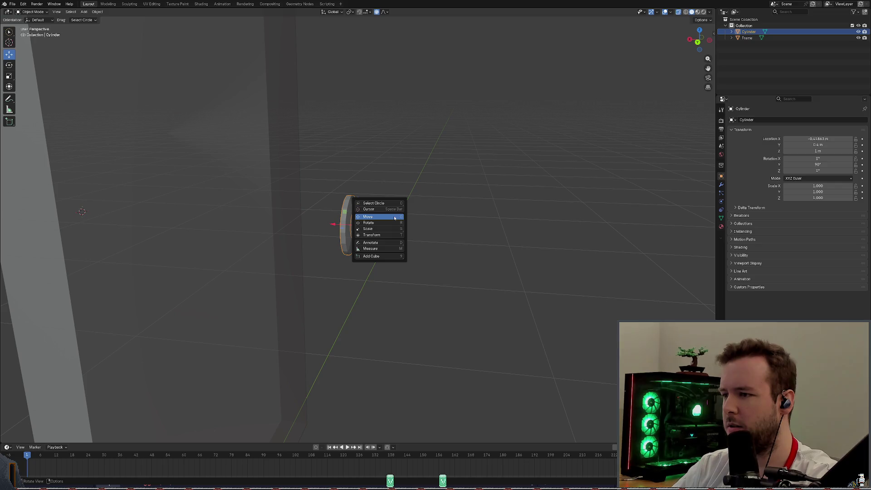
click(368, 209)
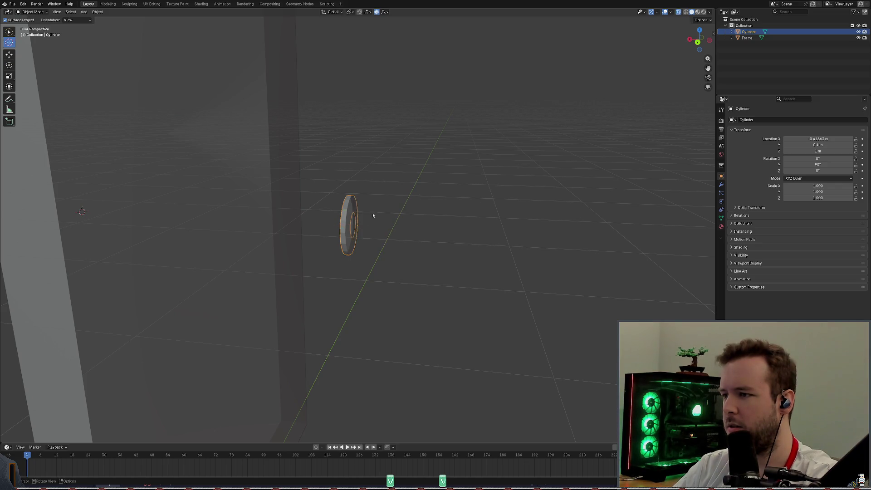
right_click(354, 227)
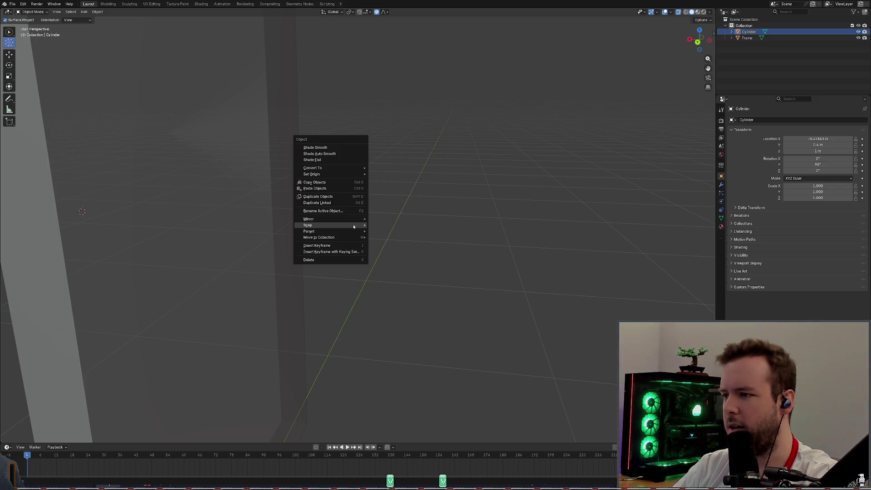
mouse_move(353, 227)
click(394, 230)
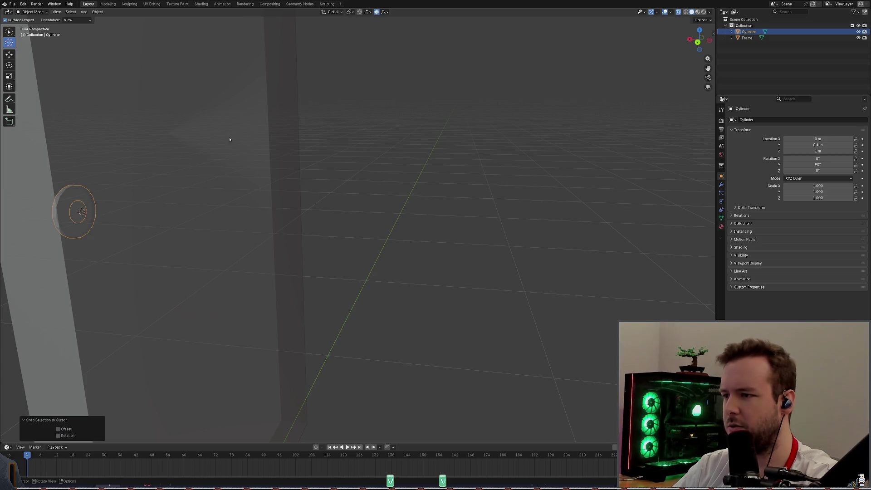
key(ctrl+z)
Step: Snap the 3D cursor to the ring's centre with Cursor to Selected, then save
right_click(320, 214)
mouse_move(327, 214)
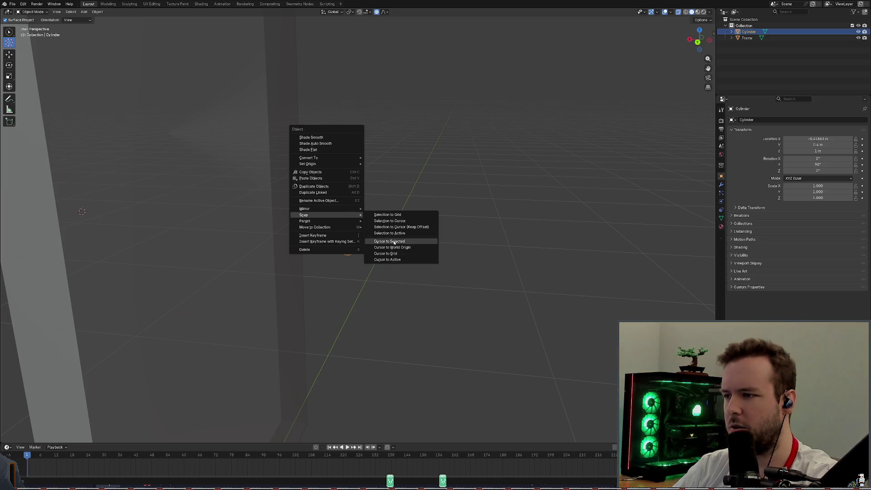
click(394, 245)
middle_drag(404, 219, 383, 210)
key(ctrl+s)
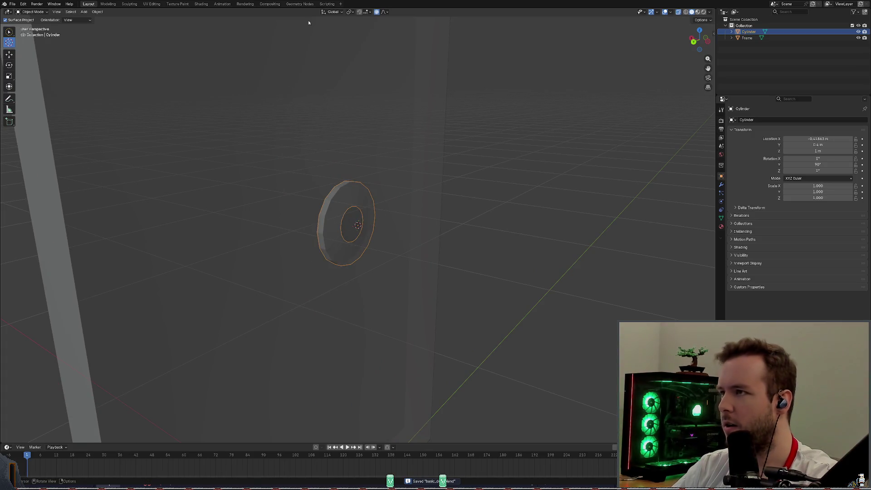
Step: Set the Transform Pivot Point to 3D Cursor, then start scaling the ring
click(331, 12)
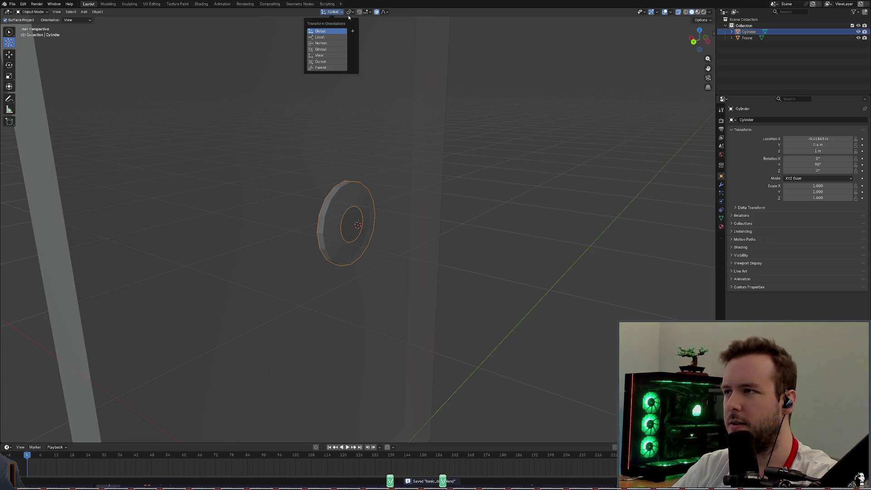
click(350, 12)
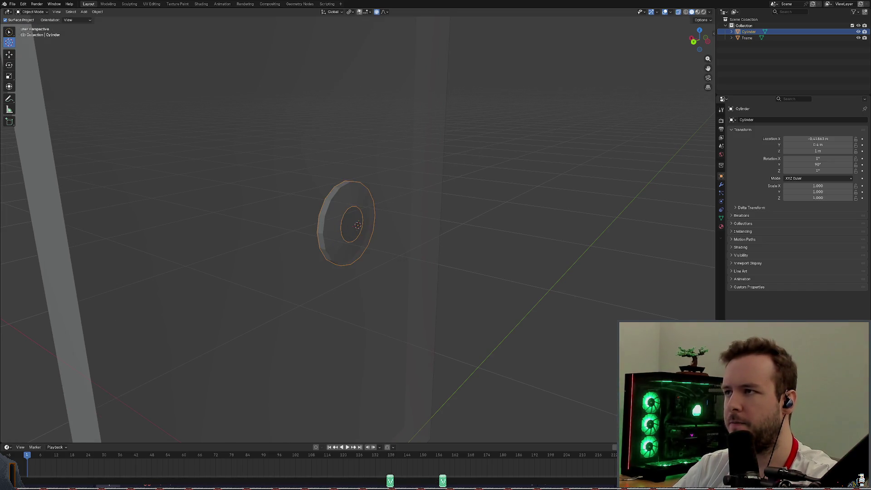
click(348, 12)
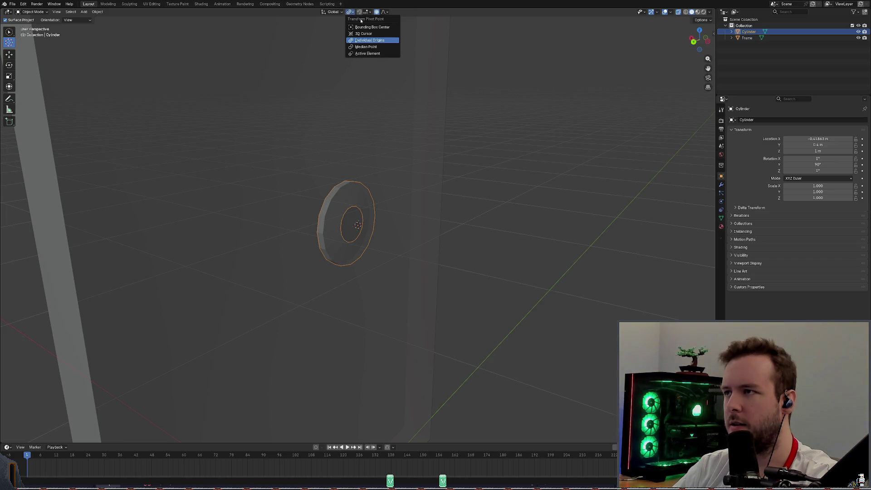
click(363, 34)
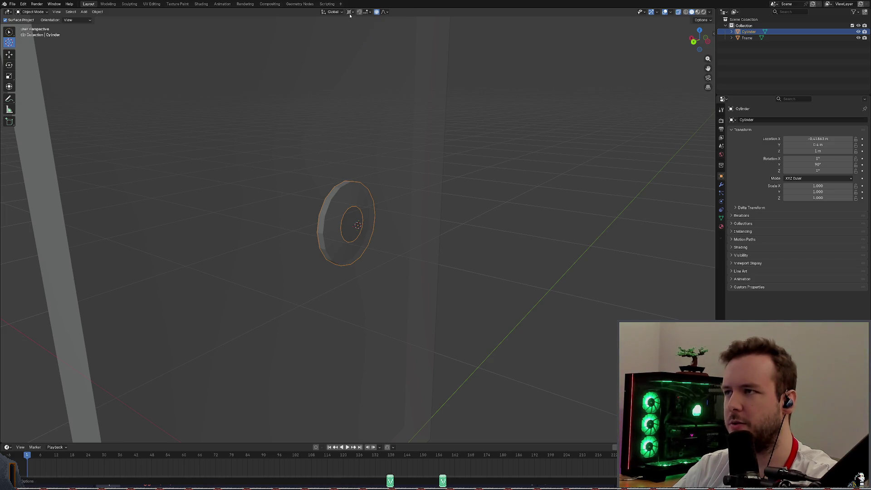
click(350, 12)
key(Escape)
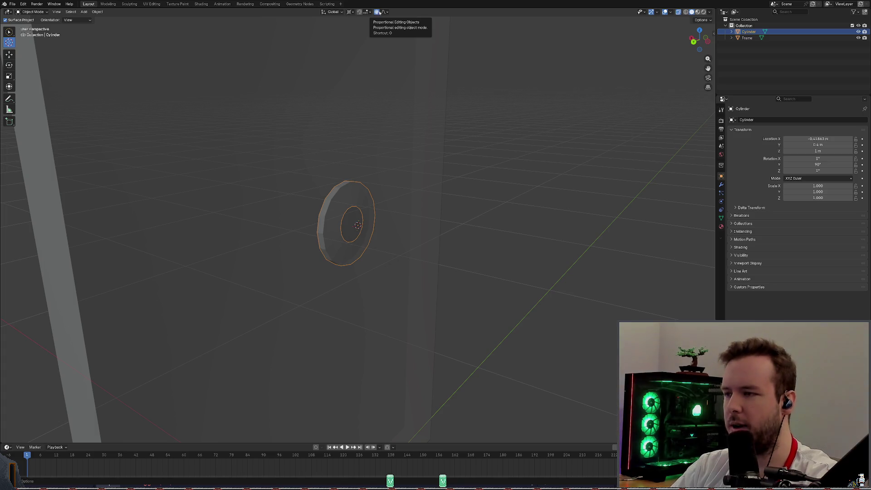
key(s)
key(Escape)
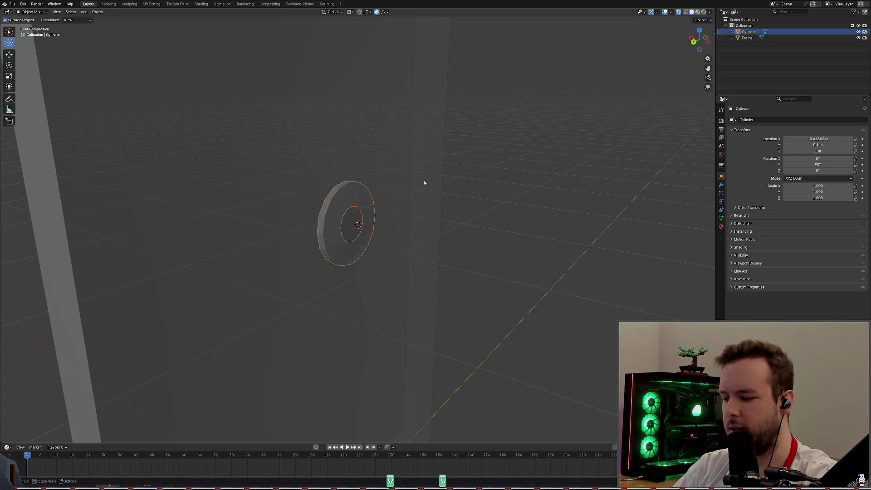
key(r)
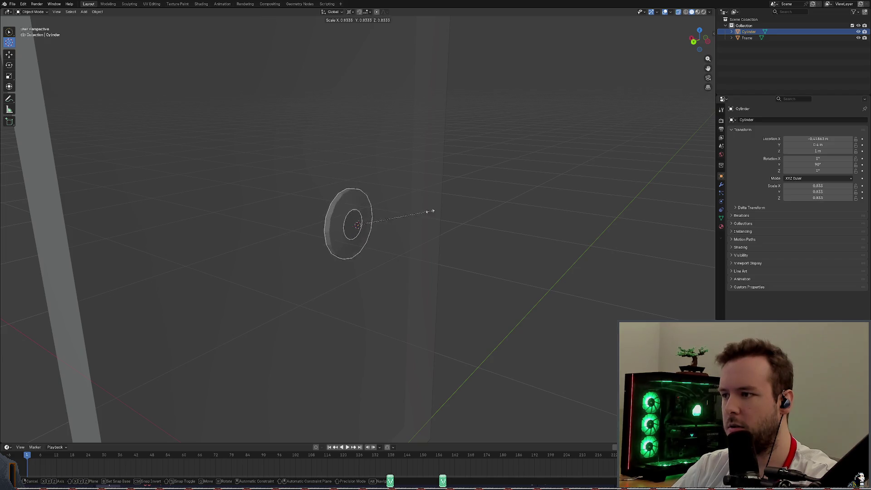
key(Escape)
middle_drag(420, 210, 432, 202)
scroll(417, 204, up, 2)
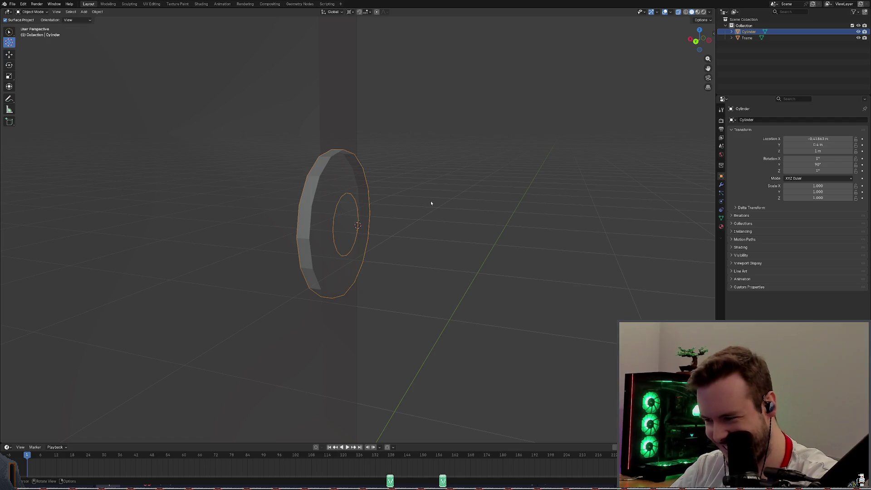
key(s)
key(Escape)
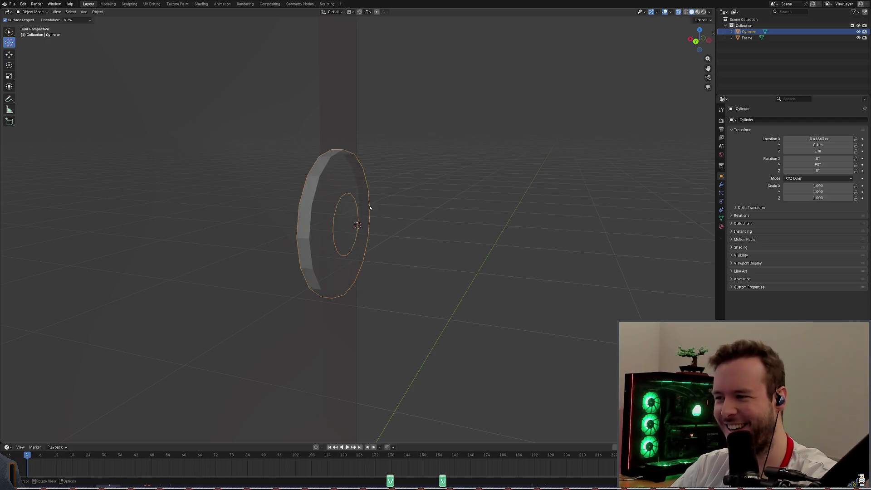
mouse_move(370, 207)
middle_down()
mouse_move(367, 184)
mouse_move(352, 169)
middle_up()
key(s)
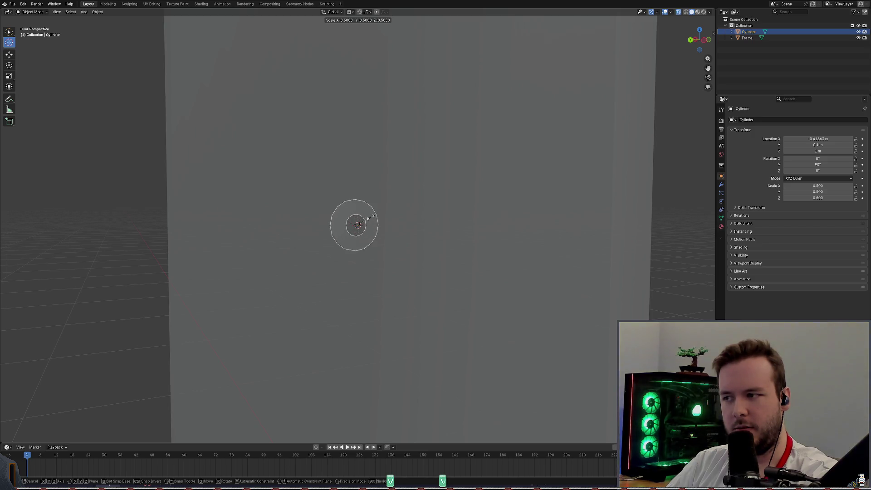
click(368, 219)
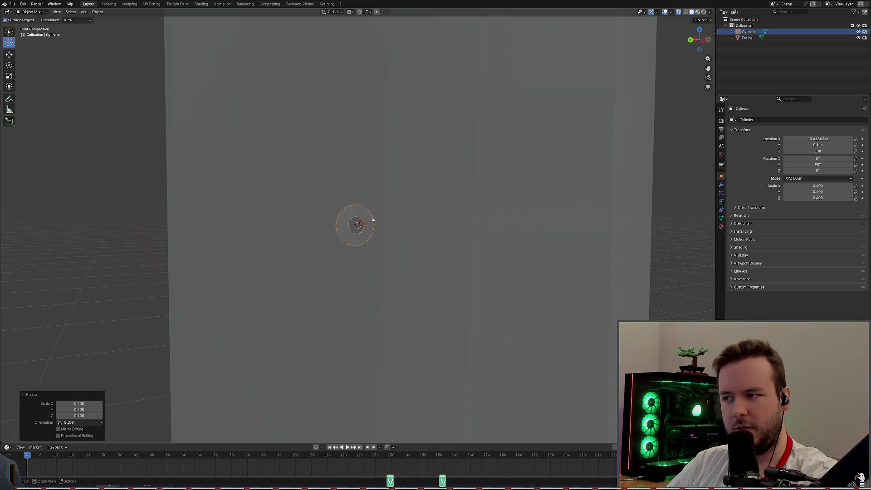
scroll(534, 224, down, 2)
key(ctrl+z)
key(s)
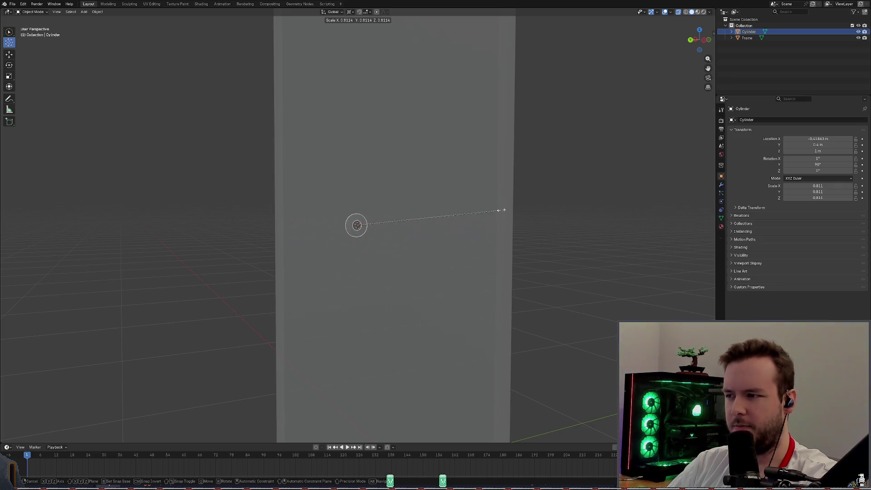
key(Escape)
mouse_move(517, 208)
middle_down()
mouse_move(526, 207)
mouse_move(504, 204)
middle_up()
scroll(479, 206, up, 8)
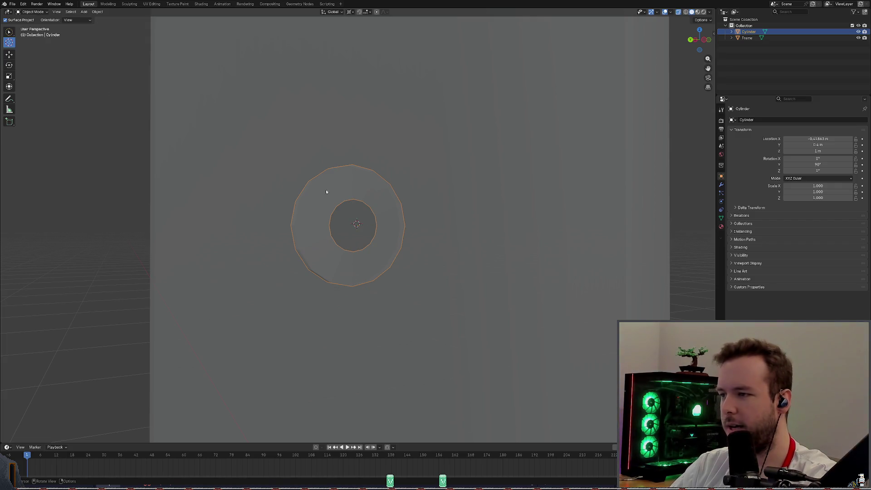
right_click(326, 192)
mouse_move(336, 194)
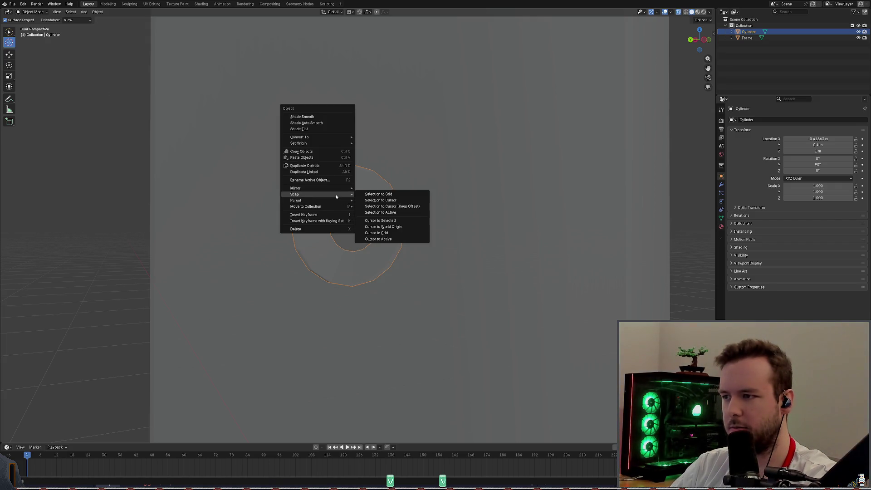
Step: Place the 3D cursor at the ring's centre and enter Edit Mode on the ring
click(376, 221)
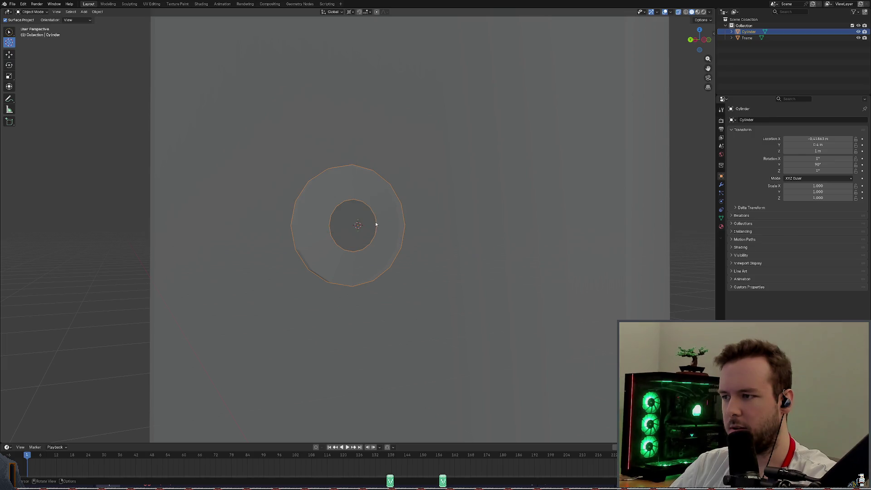
click(10, 32)
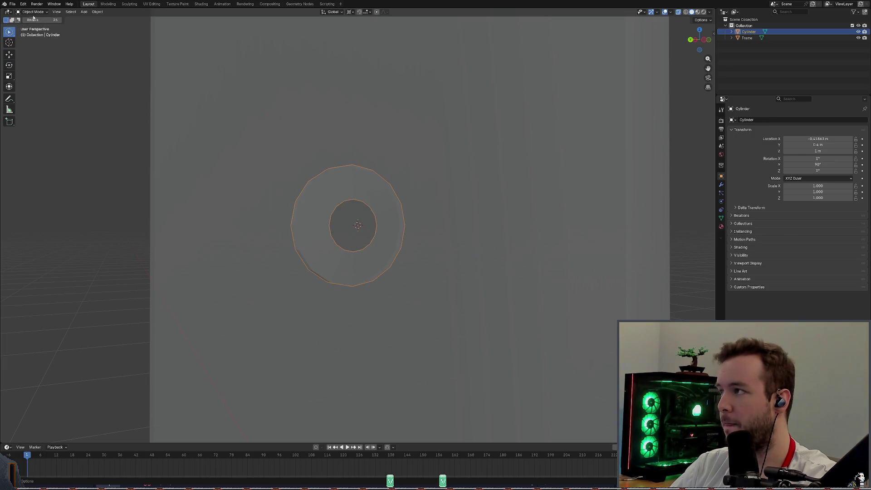
click(9, 54)
scroll(373, 208, up, 2)
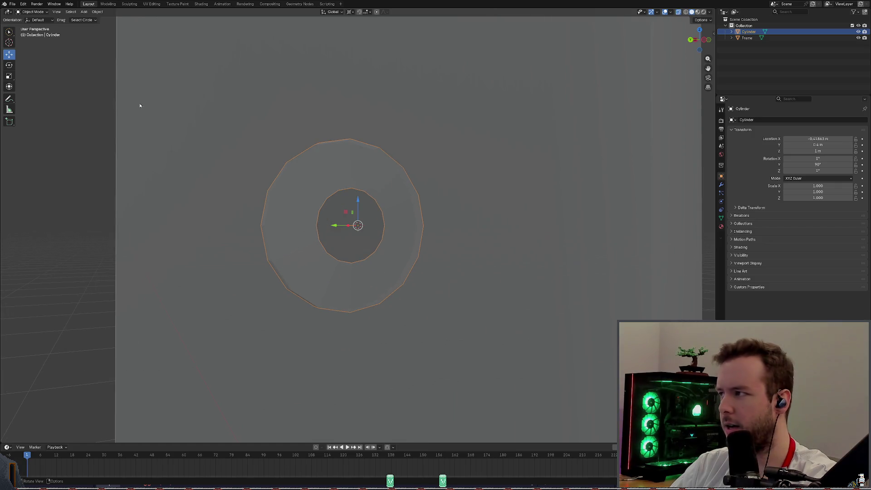
click(32, 12)
click(32, 27)
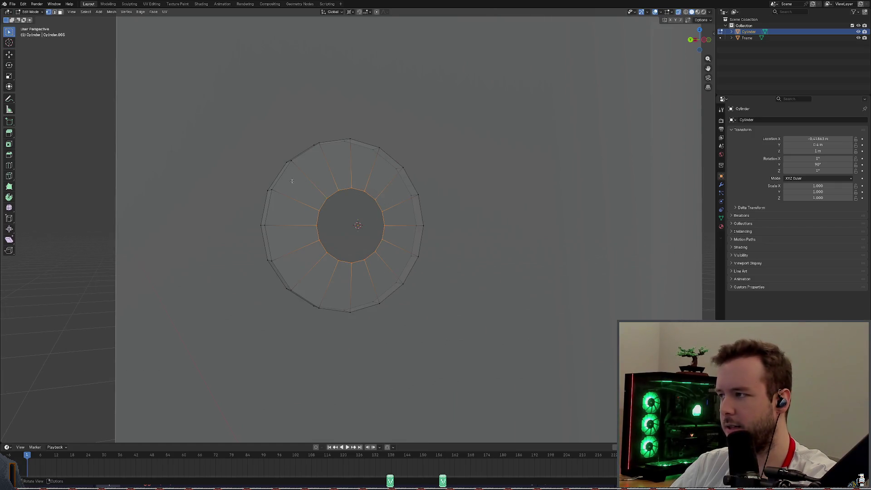
Step: Scale the ring's inner loop, ending at 0.9 to narrow the hole
key(s)
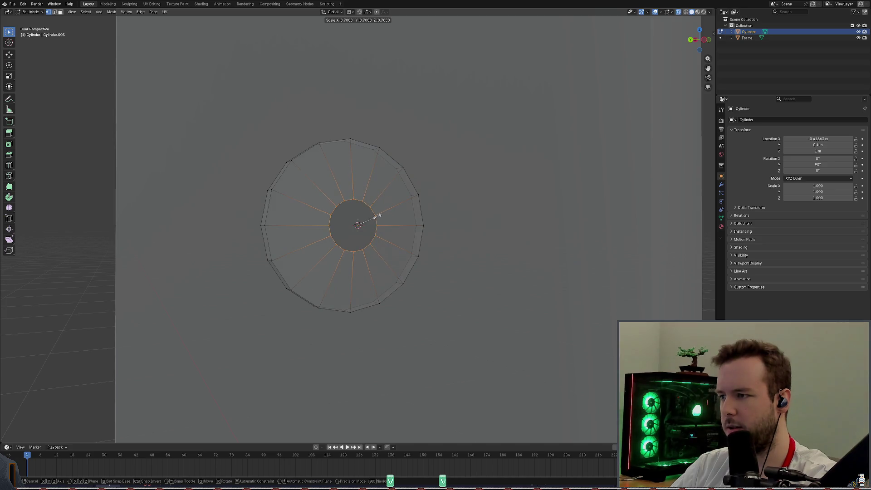
click(392, 213)
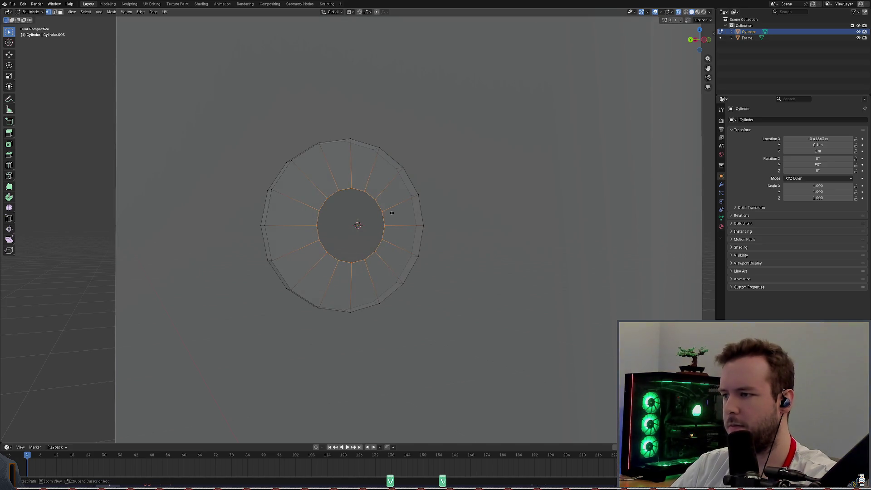
key(s)
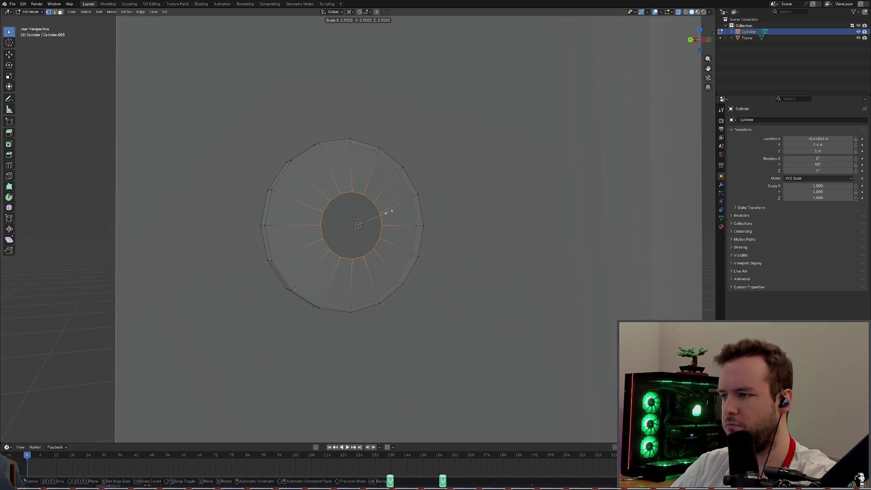
click(388, 213)
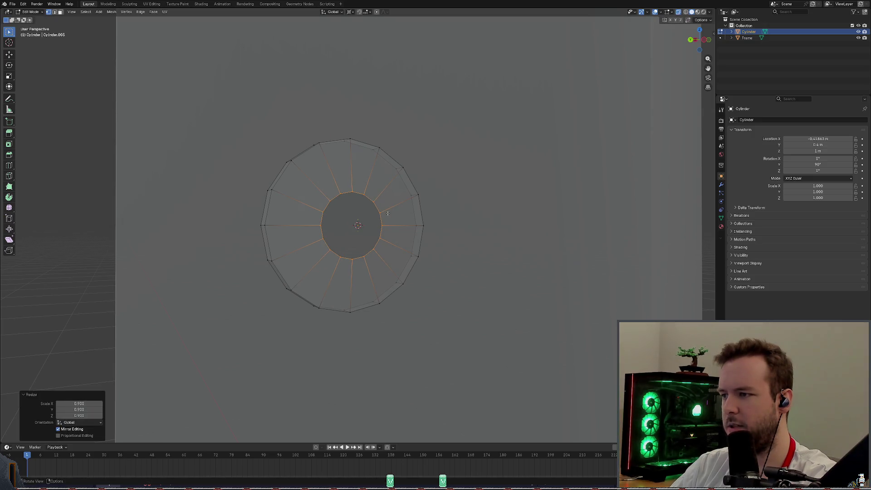
Step: Save basic_door.blend and deselect the inner loop
key(ctrl+s)
scroll(393, 216, down, 5)
scroll(393, 216, down, 4)
click(539, 212)
scroll(388, 206, up, 5)
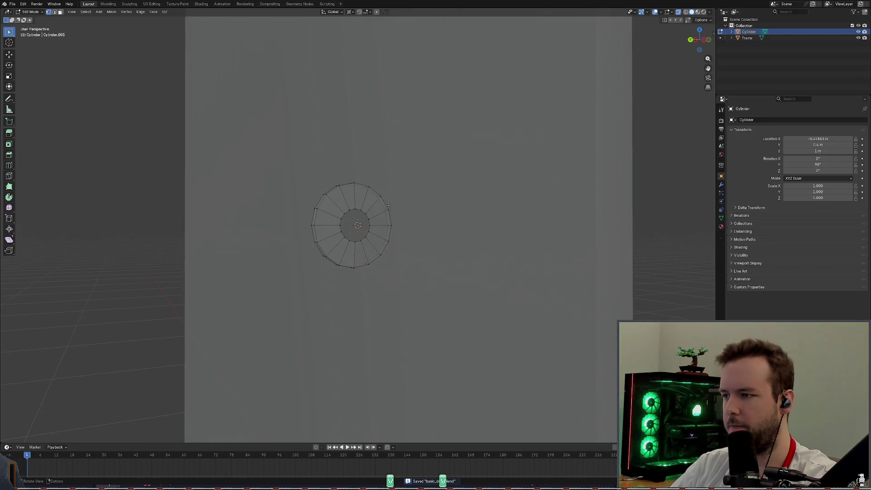
click(30, 12)
Step: Return to Object Mode and slide the ring about 0.38 m along X beside the door slab
click(32, 26)
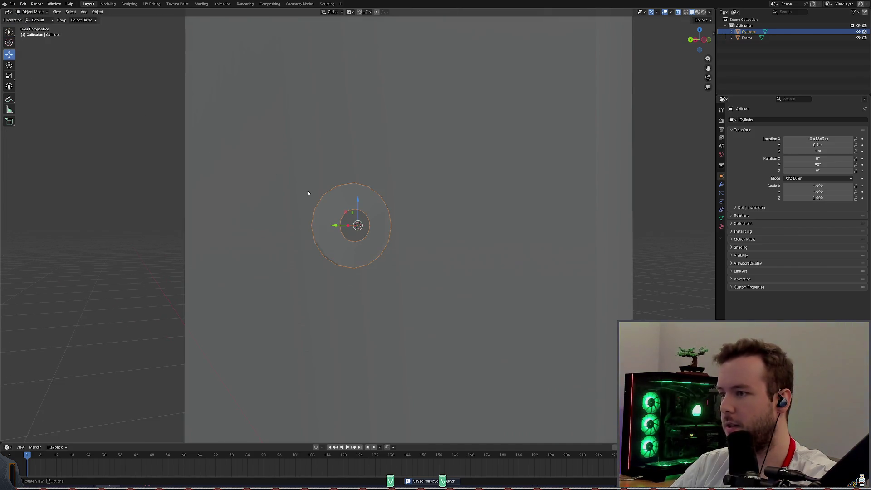
scroll(318, 185, up, 3)
middle_drag(318, 184, 385, 200)
scroll(383, 203, down, 4)
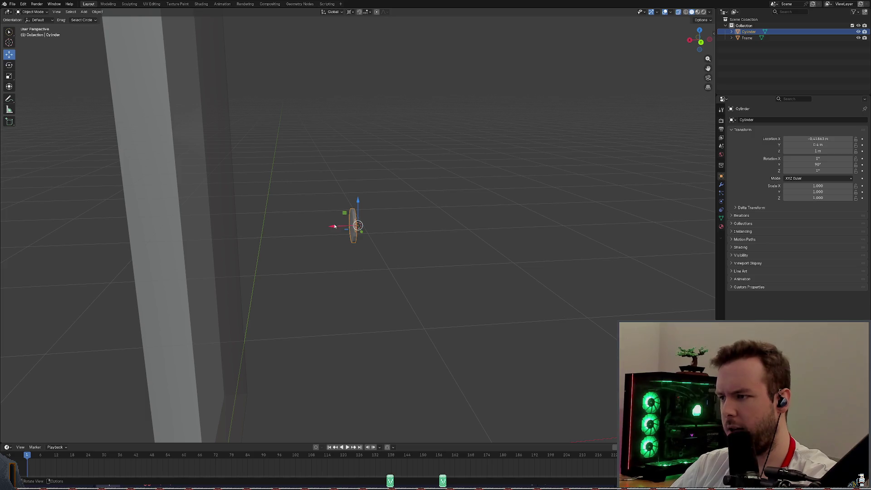
mouse_move(336, 226)
mouse_down()
mouse_move(162, 223)
mouse_move(173, 221)
mouse_up()
mouse_move(173, 222)
middle_down()
mouse_move(304, 203)
mouse_move(395, 214)
middle_up()
scroll(290, 203, up, 3)
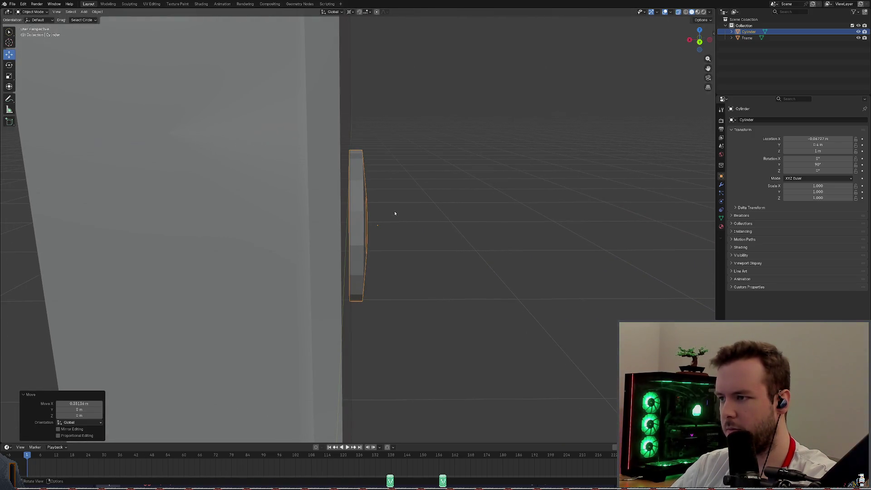
key(w)
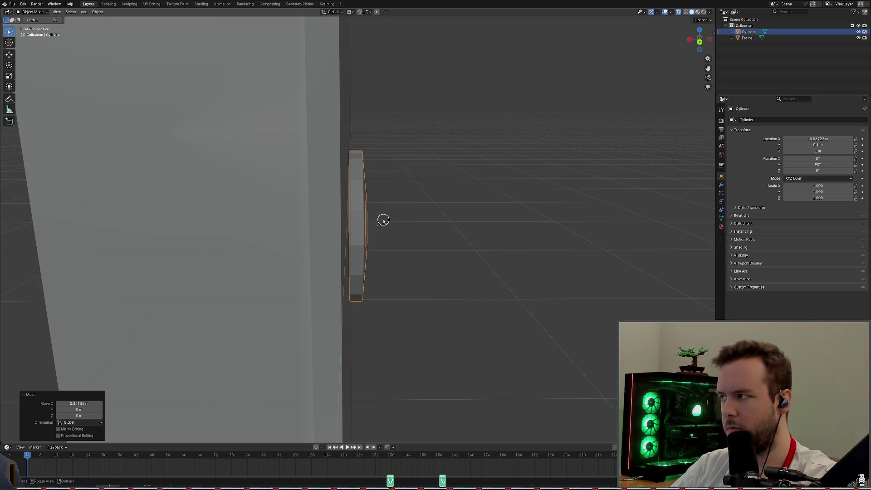
click(14, 57)
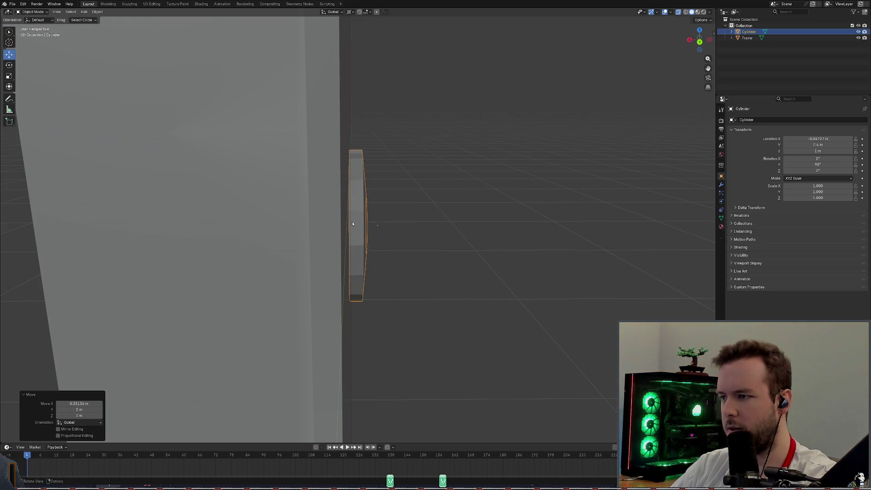
mouse_move(353, 223)
middle_down()
mouse_move(397, 198)
mouse_move(471, 206)
mouse_move(467, 196)
mouse_move(422, 205)
middle_up()
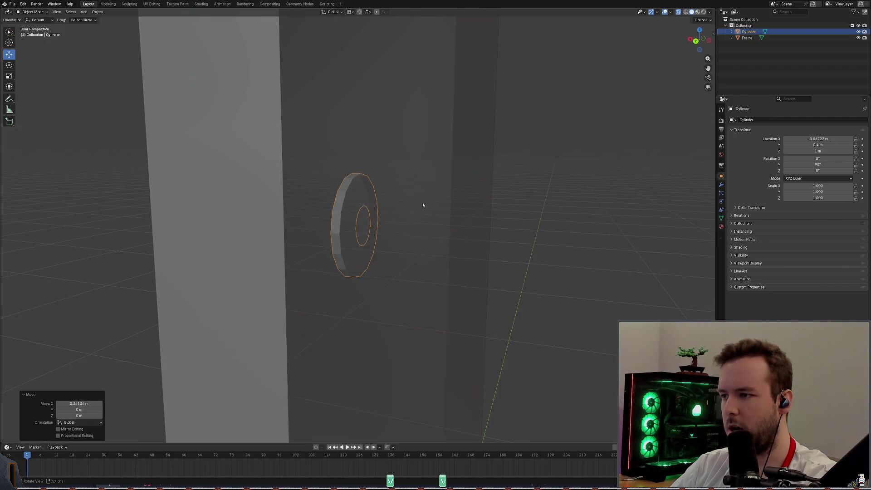
click(69, 12)
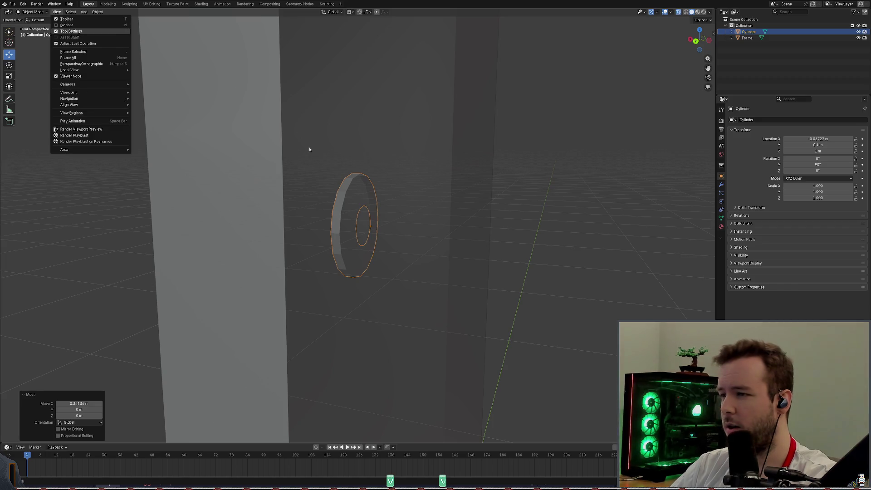
Step: Set the ring's origin to its geometry
key(shift+space)
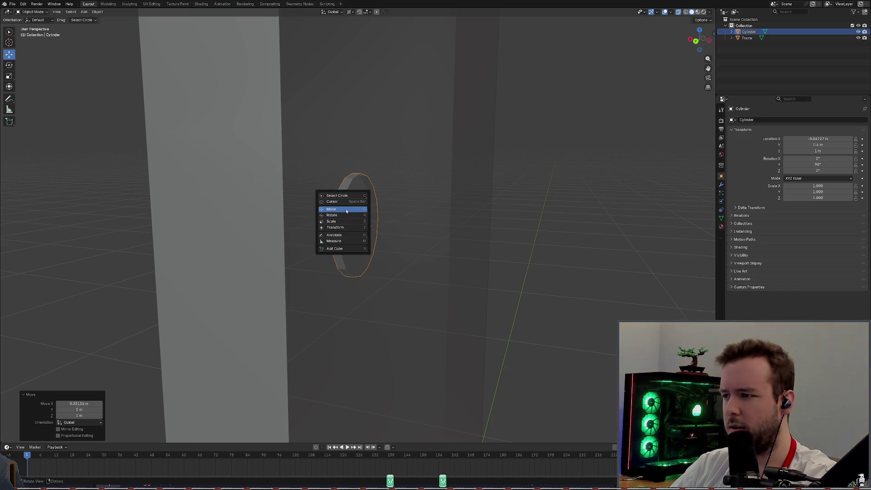
key(Escape)
right_click(346, 213)
mouse_move(348, 217)
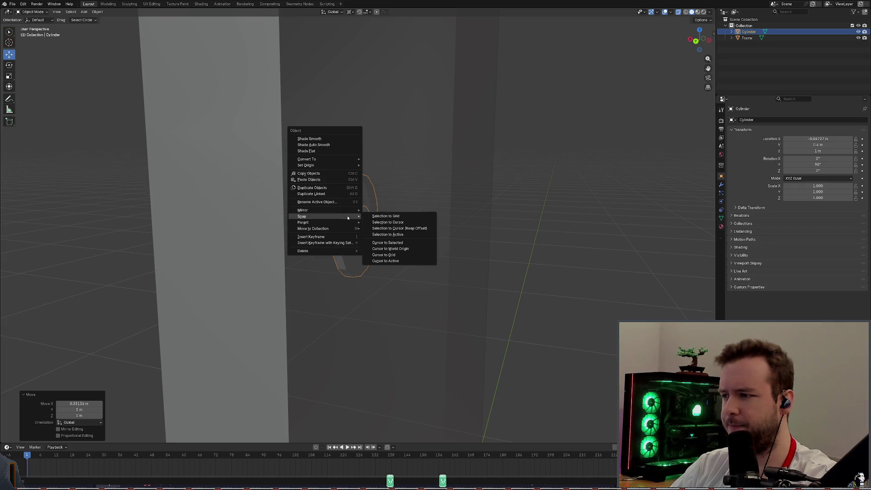
mouse_move(349, 166)
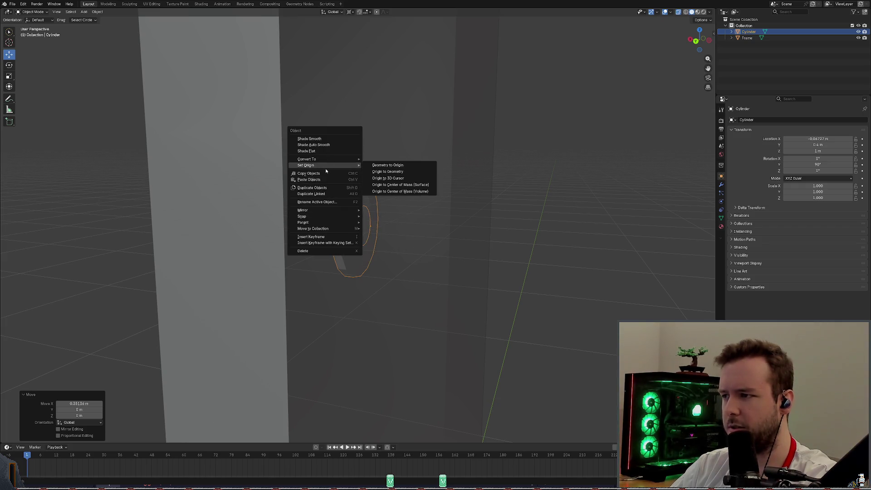
click(394, 172)
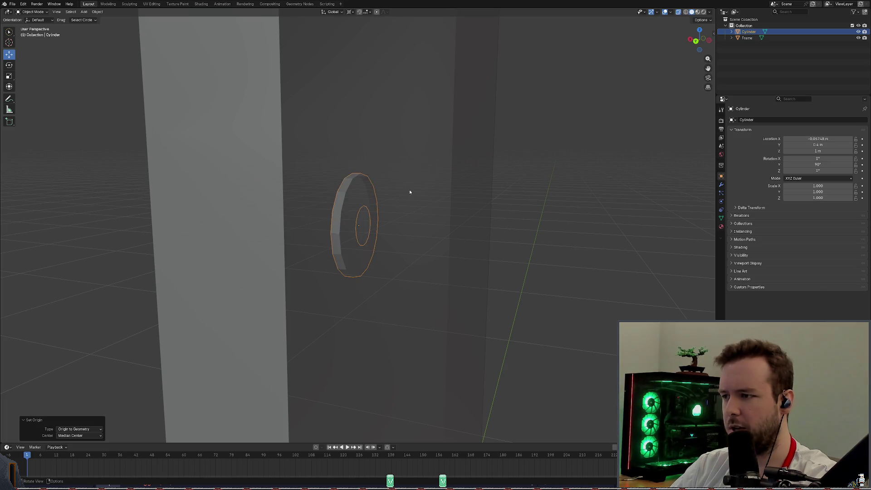
Step: Snap the 3D cursor onto the ring's centre
middle_drag(410, 192, 571, 202)
key(w)
shift+right_click(648, 231)
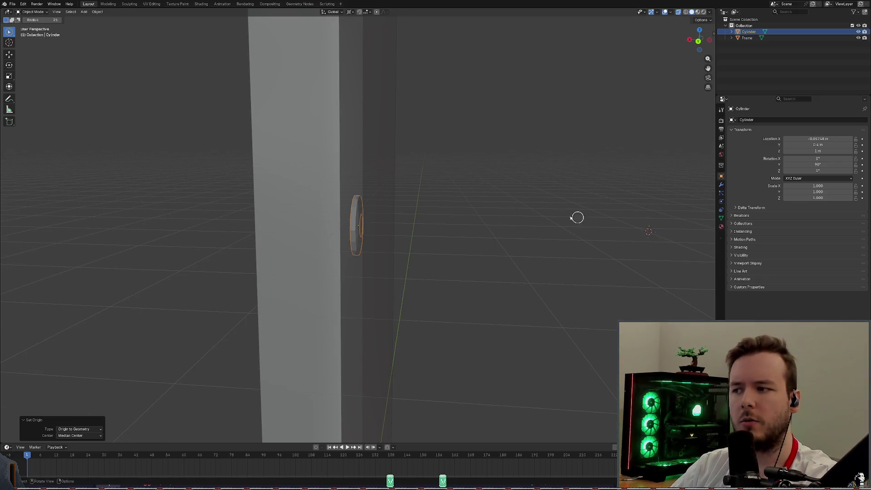
click(13, 56)
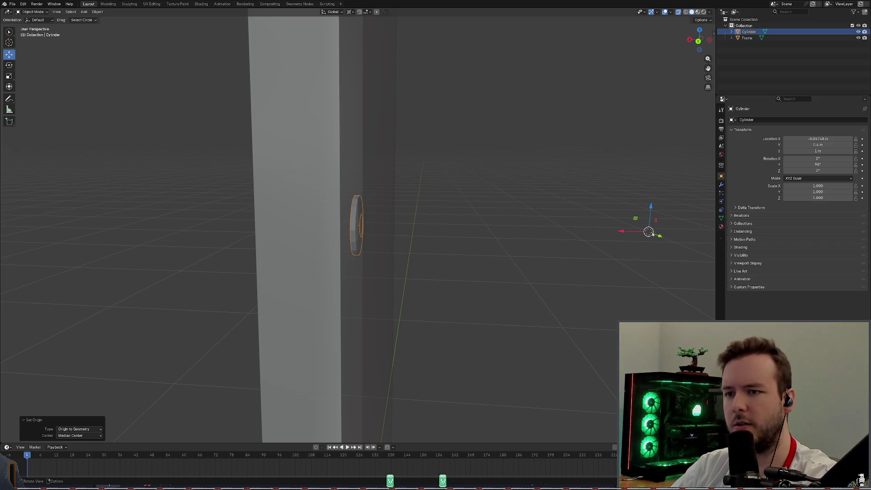
middle_drag(399, 192, 384, 194)
right_click(335, 223)
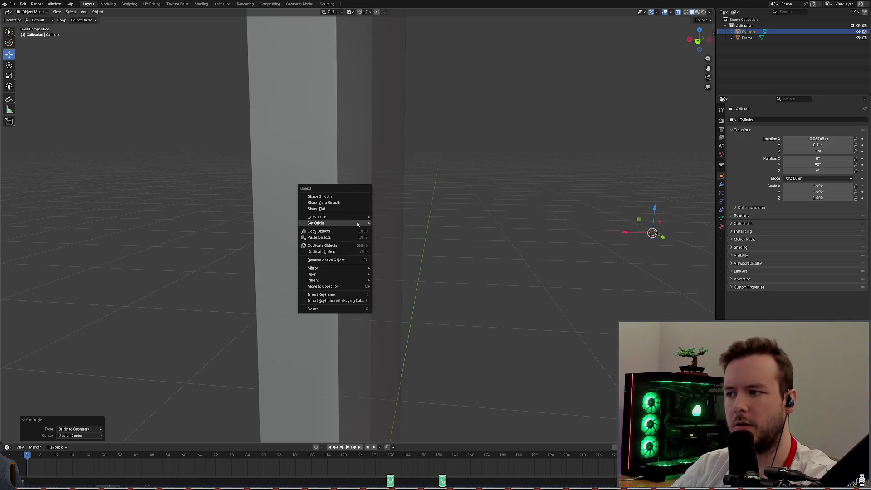
mouse_move(353, 274)
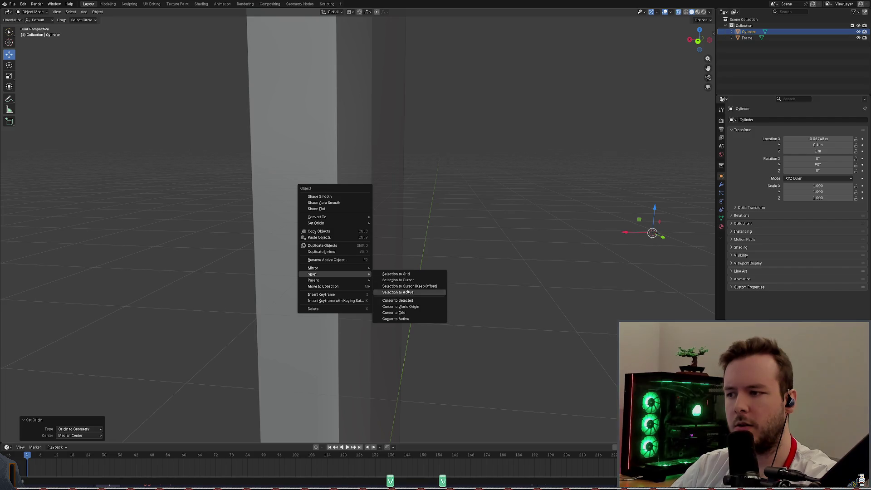
click(398, 300)
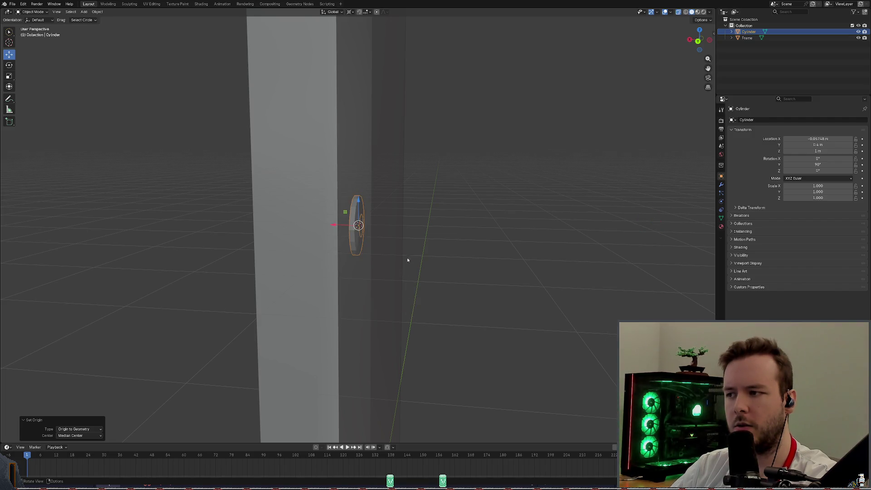
scroll(391, 243, up, 5)
Step: Save the file and nudge the ring along the X axis toward the door
key(ctrl+s)
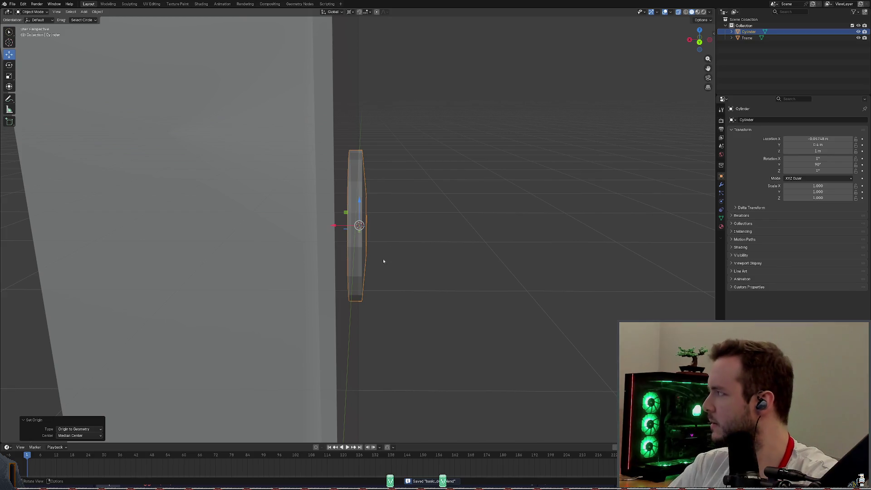
scroll(331, 235, up, 3)
middle_drag(330, 235, 349, 236)
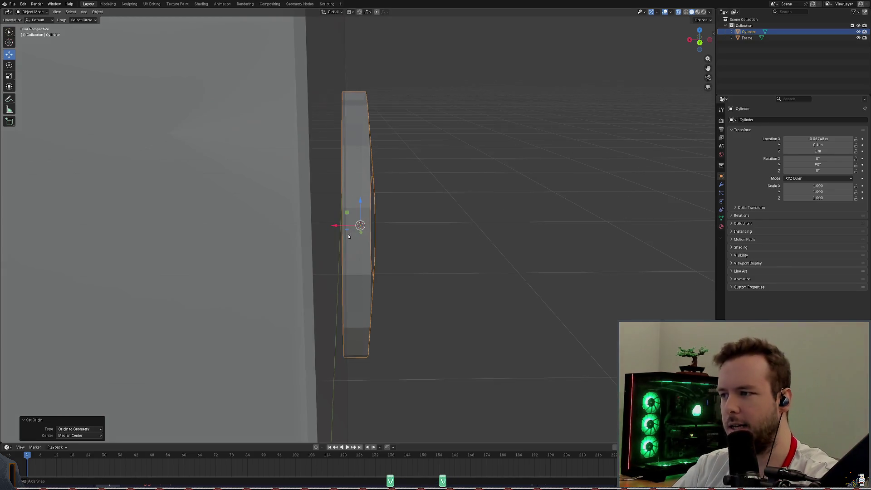
key(g)
key(x)
click(324, 224)
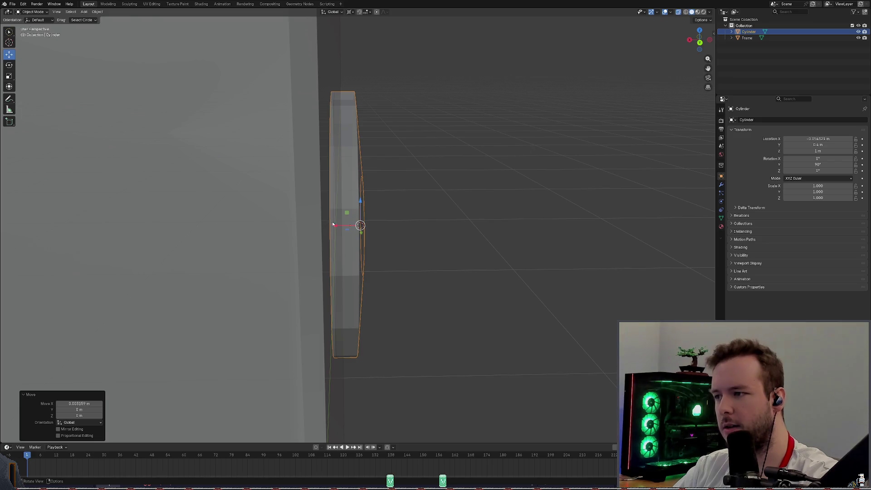
key(g)
key(x)
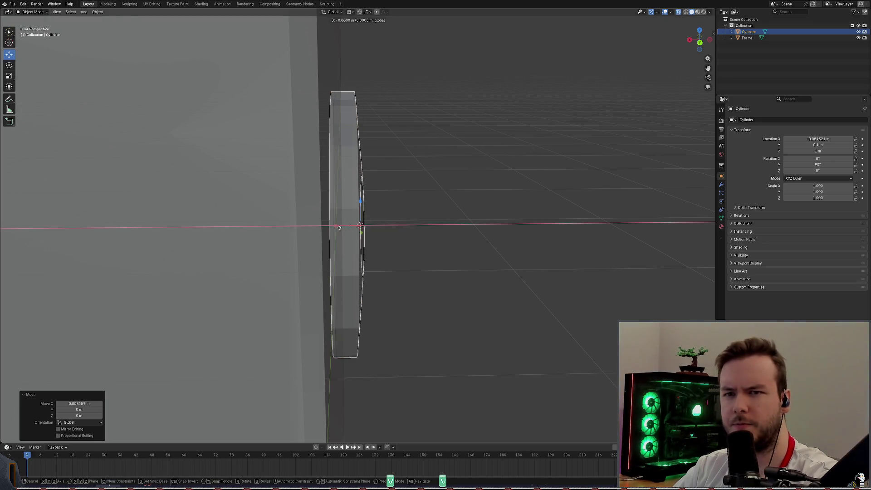
right_click(358, 230)
Step: Set the ring's X location to 0, then slide it along X flush against the door face
double_click(813, 138)
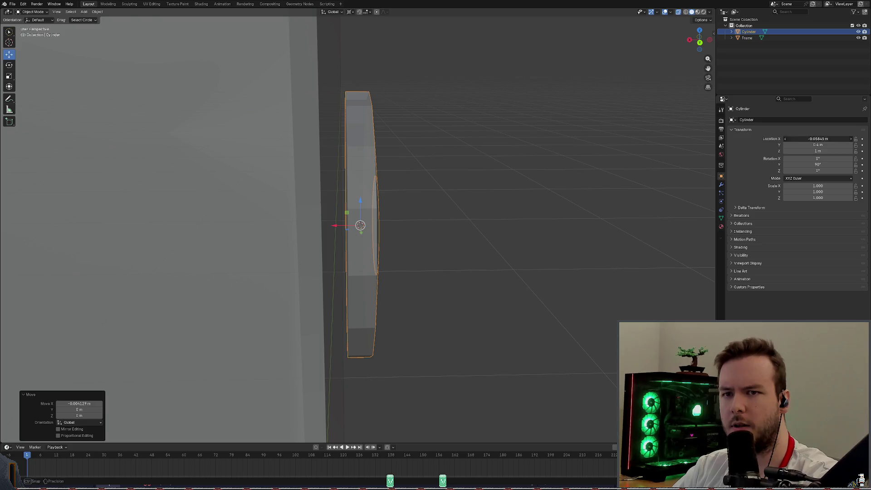
text(0)
key(Return)
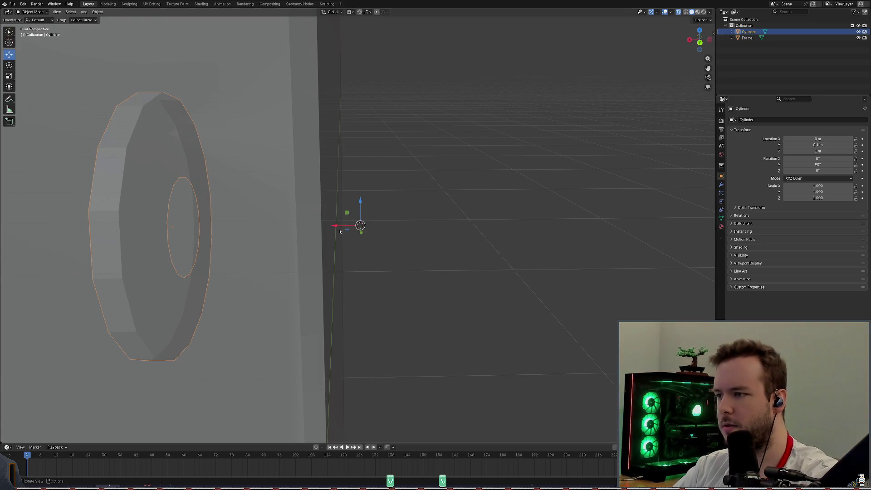
key(g)
key(x)
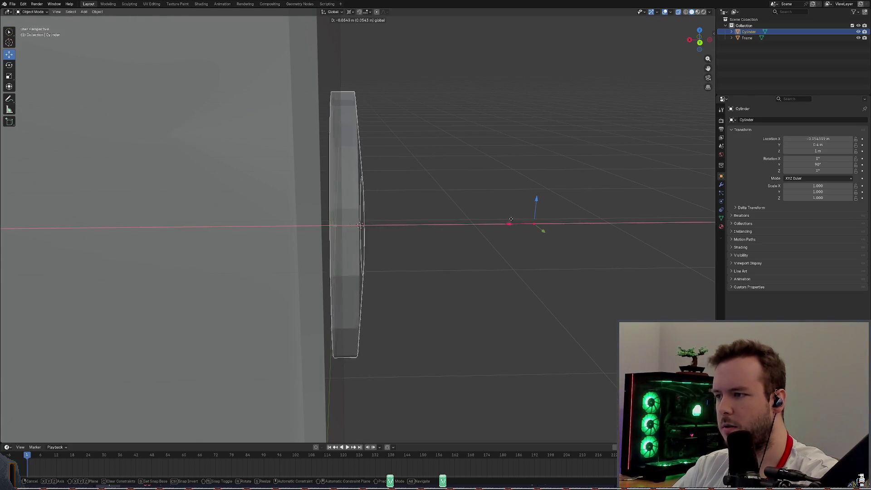
click(506, 218)
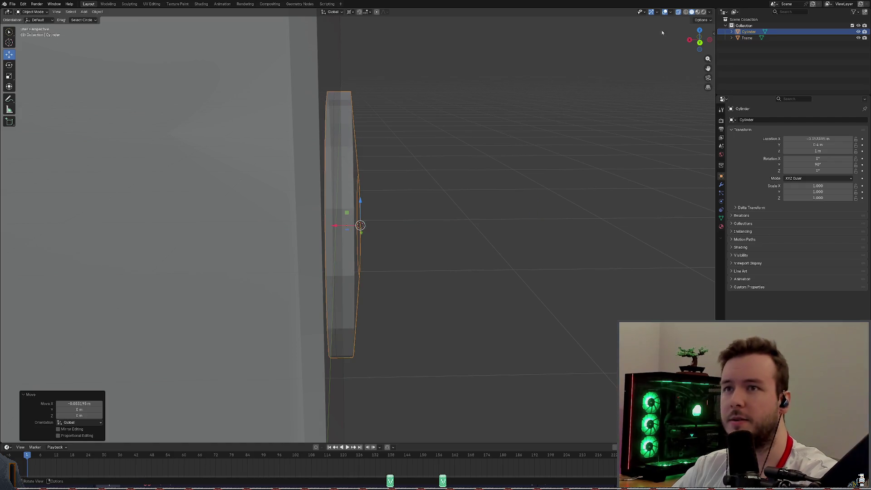
middle_drag(421, 154, 435, 148)
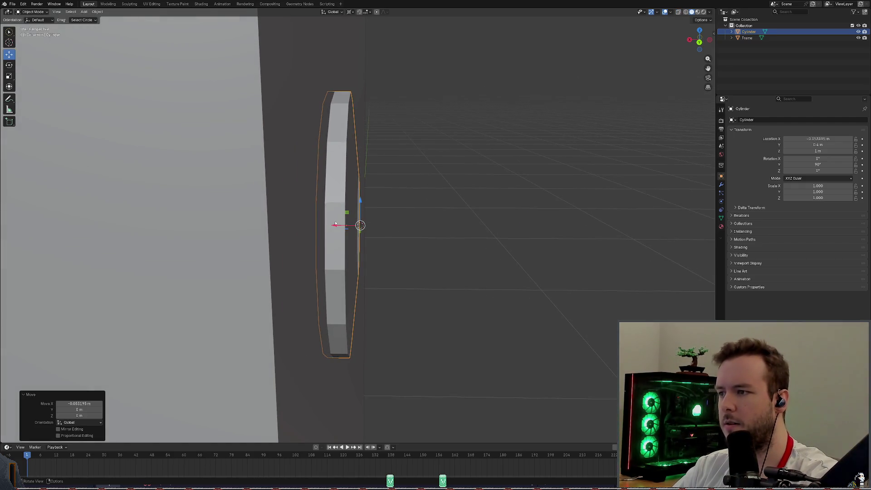
key(g)
key(x)
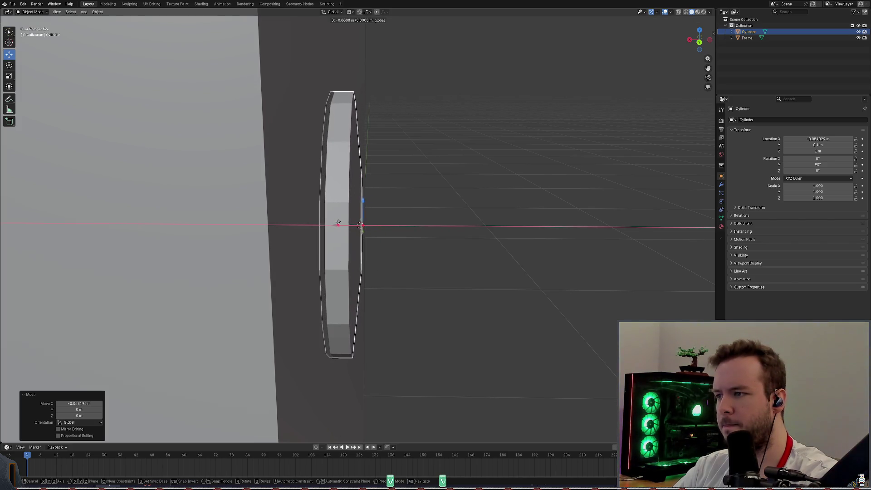
click(338, 223)
mouse_move(340, 222)
middle_down()
mouse_move(476, 212)
mouse_move(447, 190)
mouse_move(448, 201)
middle_up()
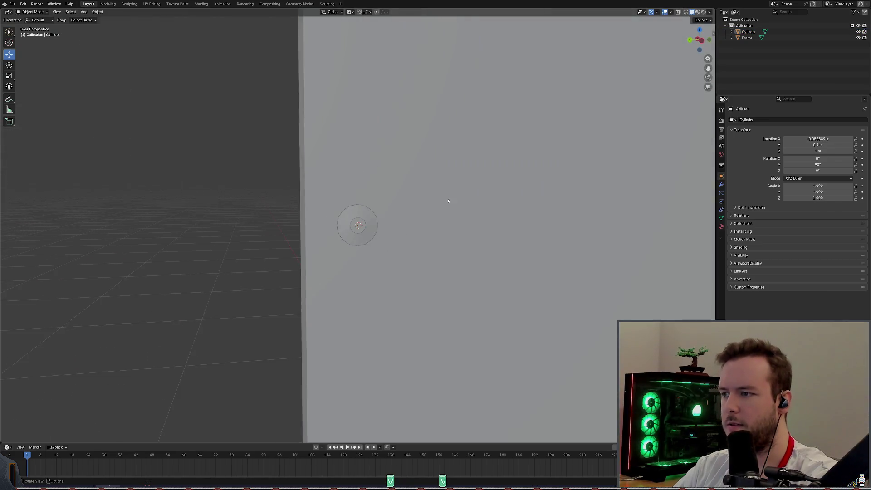
Step: Save basic_door.blend and select the Frame object
scroll(449, 201, up, 10)
key(ctrl+s)
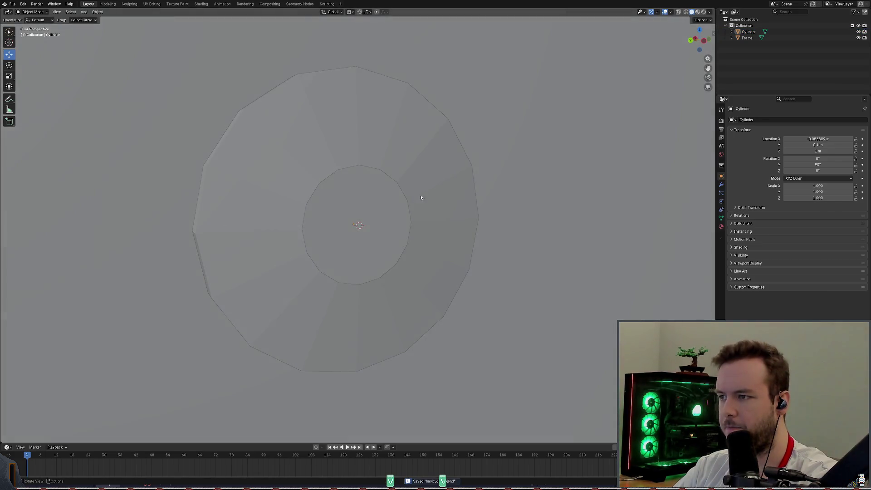
click(379, 212)
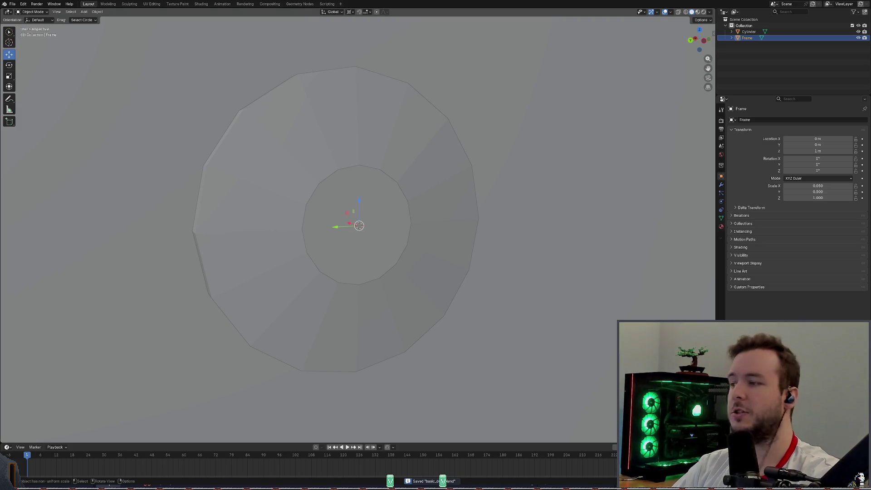
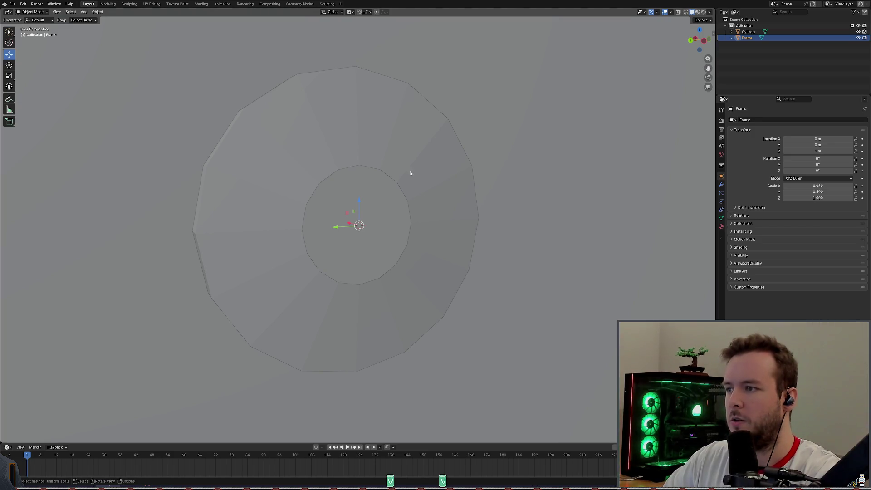
Step: Orbit around the disc and save the blend file
scroll(411, 173, down, 5)
mouse_move(416, 142)
middle_down()
mouse_move(459, 140)
mouse_move(440, 140)
mouse_move(434, 158)
mouse_move(461, 159)
mouse_move(376, 150)
mouse_move(402, 161)
middle_up()
scroll(422, 150, up, 3)
key(ctrl+s)
Step: Deselect the Frame object and switch into Edit Mode
scroll(406, 158, up, 2)
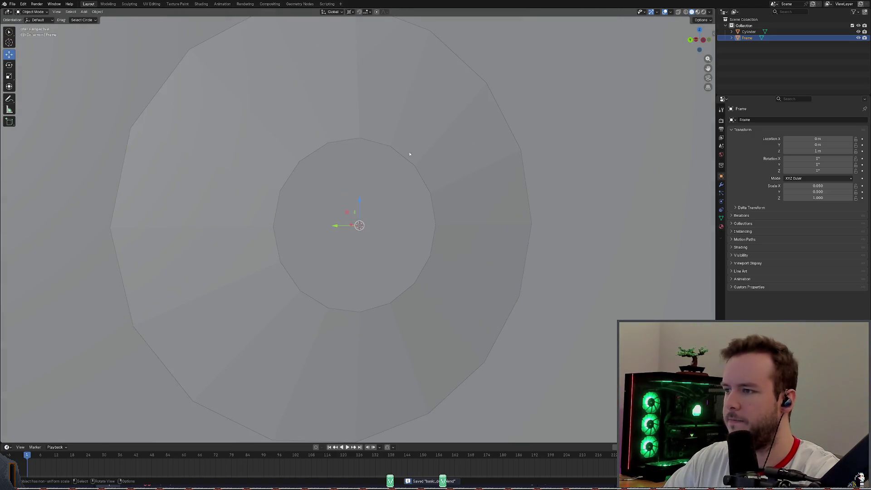
scroll(409, 154, down, 4)
scroll(399, 159, down, 3)
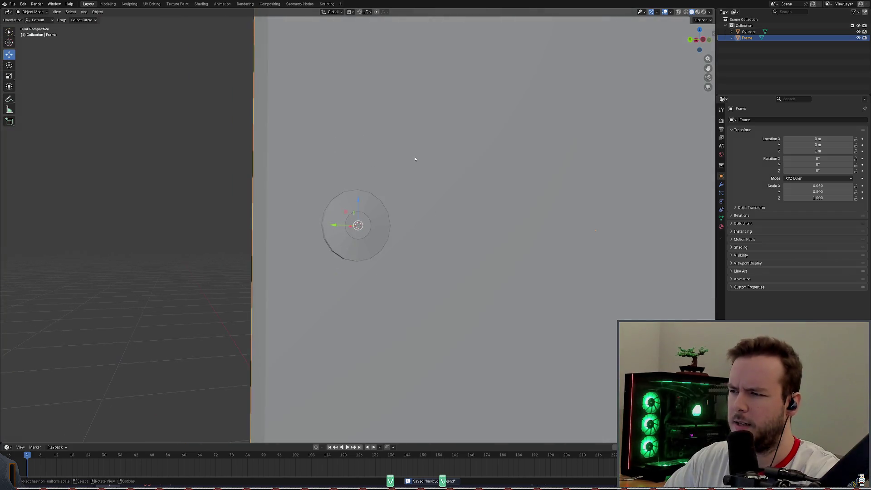
mouse_move(414, 162)
middle_down()
mouse_move(433, 157)
mouse_move(407, 157)
mouse_move(434, 163)
middle_up()
click(632, 197)
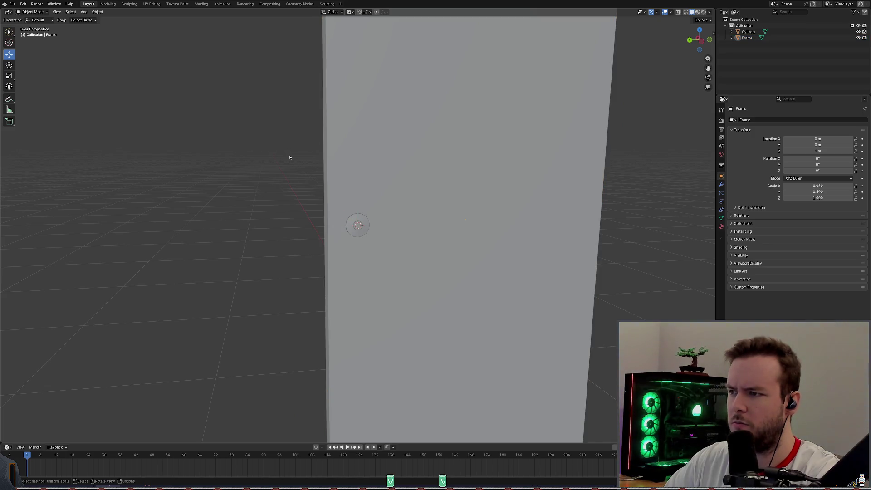
scroll(289, 157, up, 8)
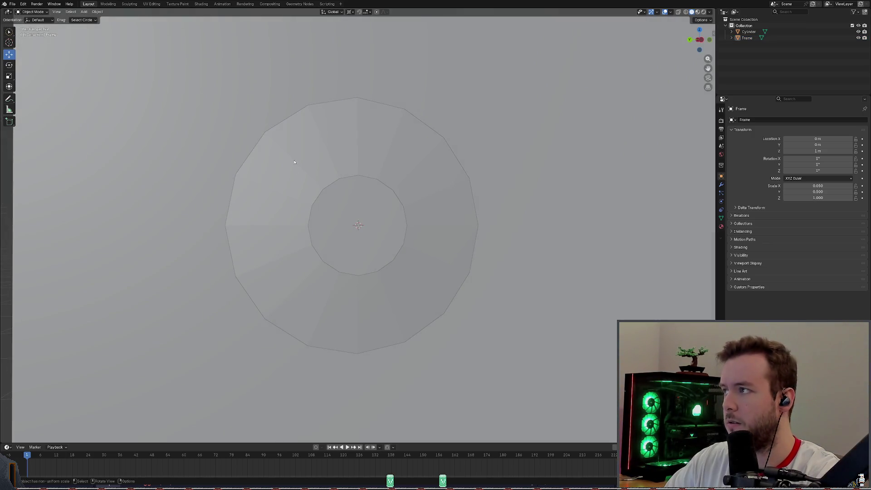
click(32, 12)
click(34, 25)
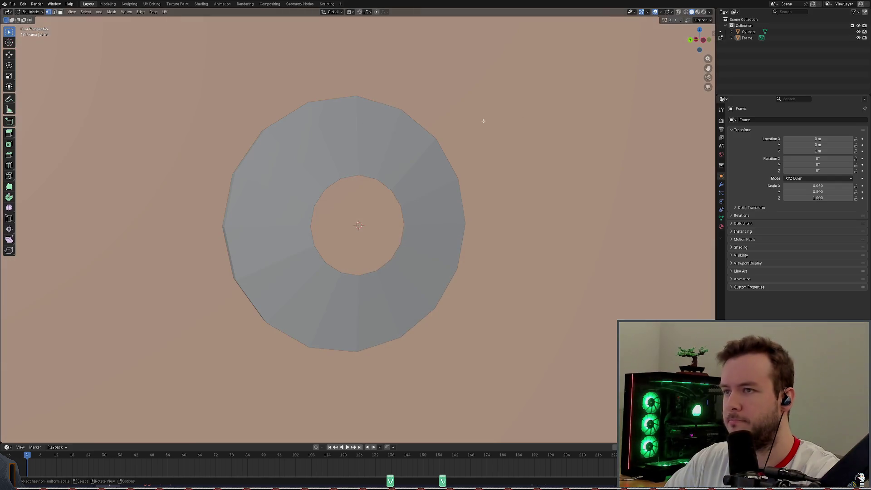
Step: Check the disc in wireframe, return to solid shading, and clear the mesh selection
click(686, 12)
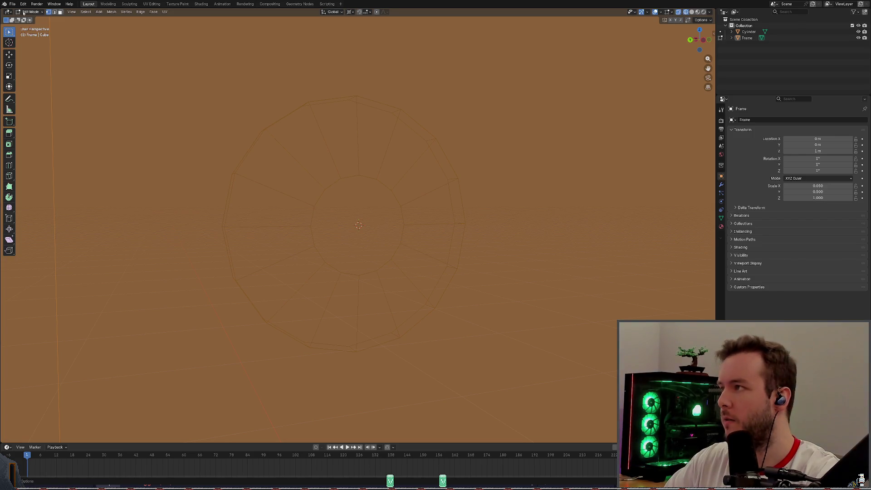
click(691, 12)
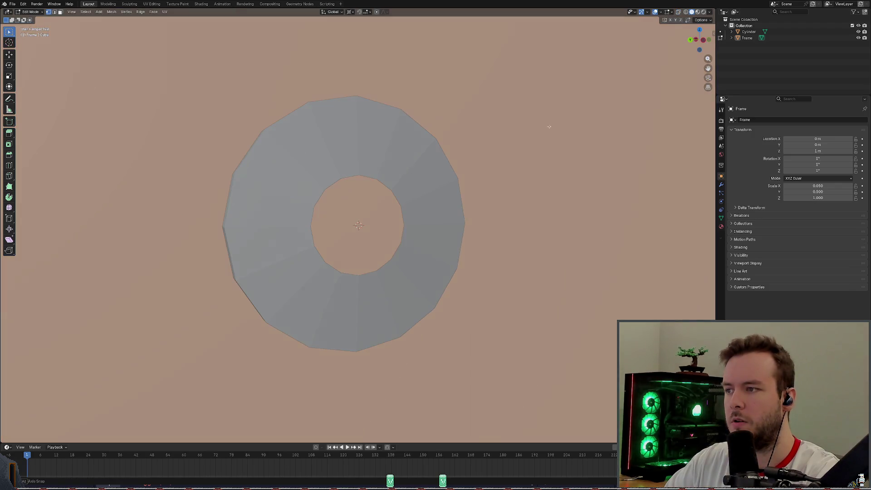
middle_drag(454, 132, 585, 126)
middle_drag(242, 101, 39, 26)
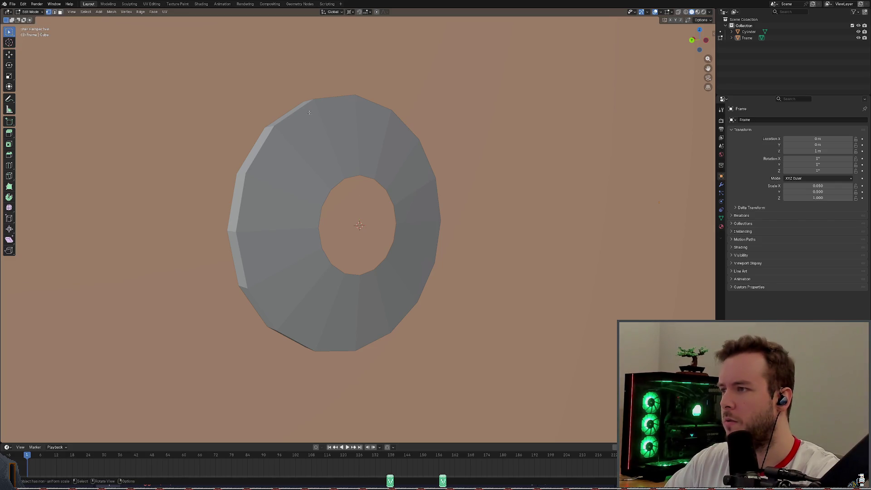
click(747, 38)
key(slash)
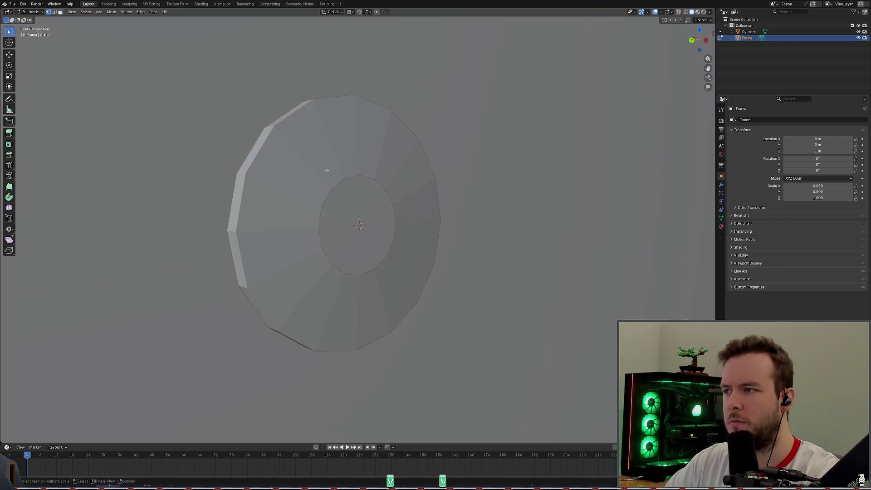
Step: Box-select the faces around the disc's inner hole ring
drag(306, 189, 410, 285)
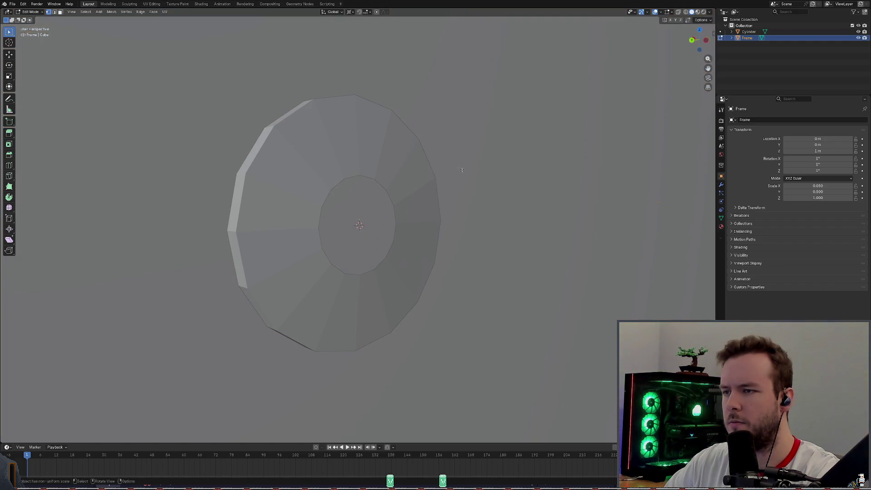
middle_drag(410, 285, 473, 160)
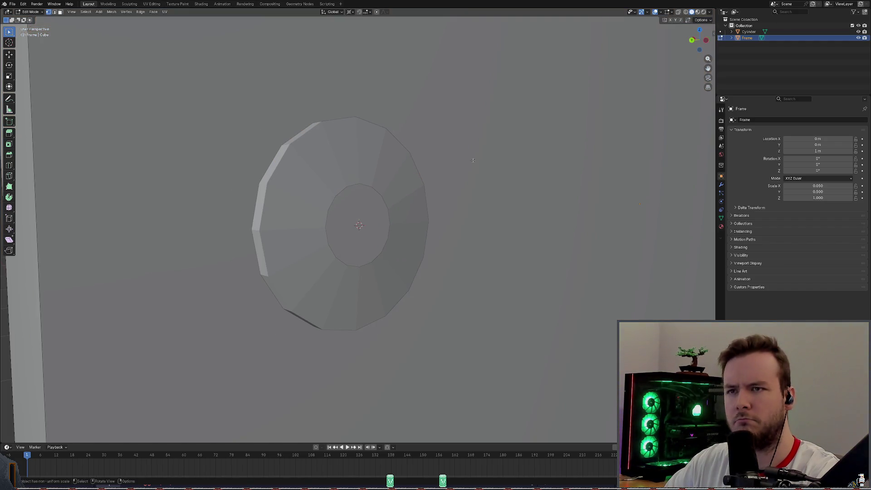
click(686, 13)
click(691, 12)
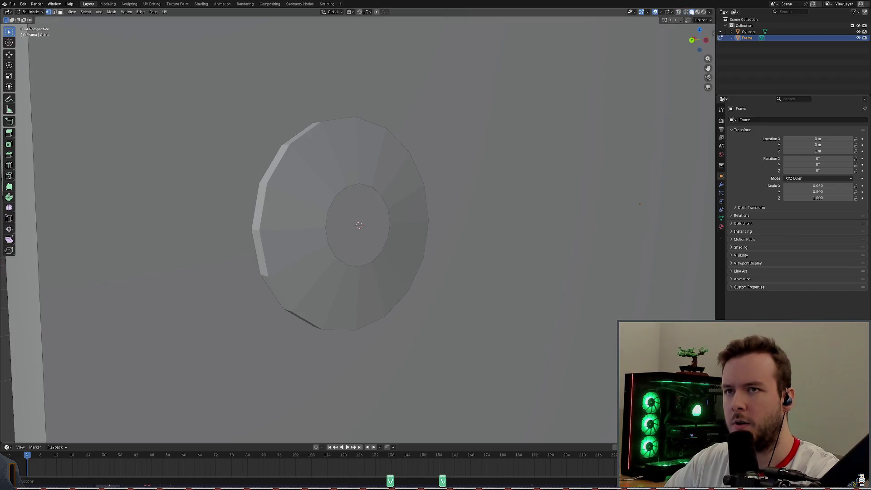
drag(334, 187, 382, 224)
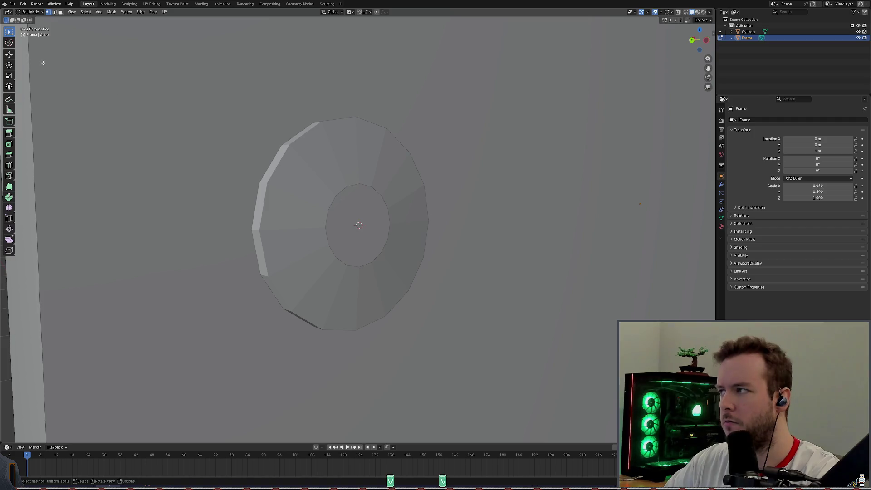
Step: Return to Object Mode, select the Cylinder disc, and enter Edit Mode on it
click(34, 14)
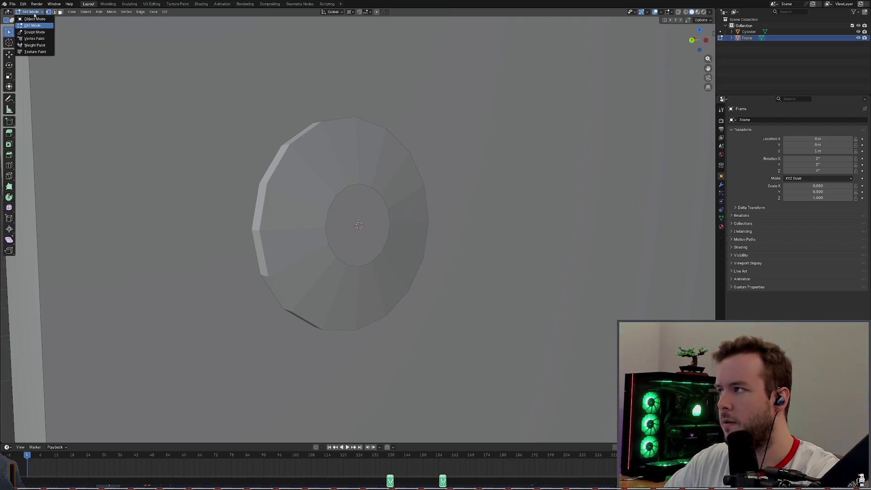
click(35, 18)
click(335, 188)
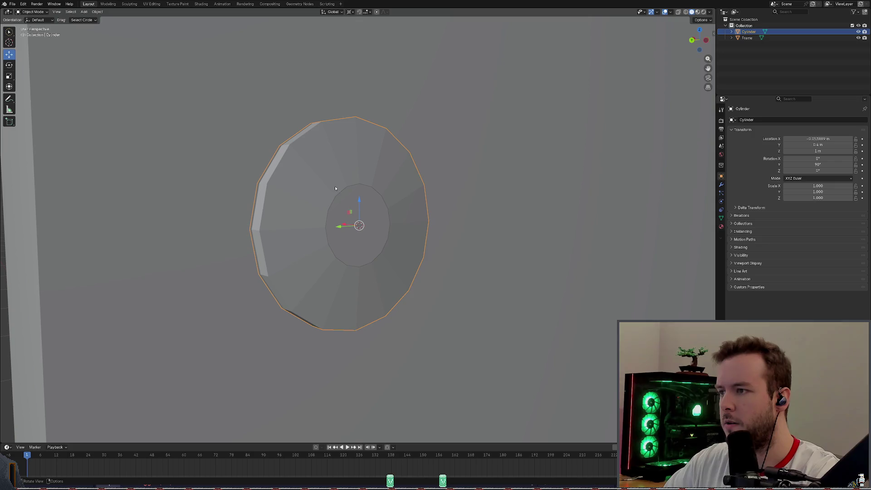
click(32, 11)
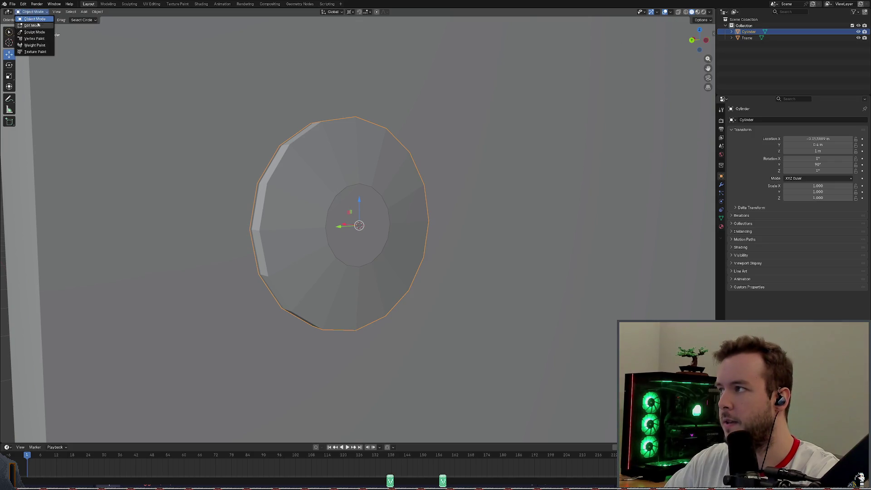
click(34, 26)
Step: Select the disc's inner vertex ring and scale it to 0.8
scroll(367, 153, up, 2)
middle_drag(367, 154, 306, 172)
drag(413, 295, 414, 294)
middle_drag(413, 290, 420, 187)
key(s)
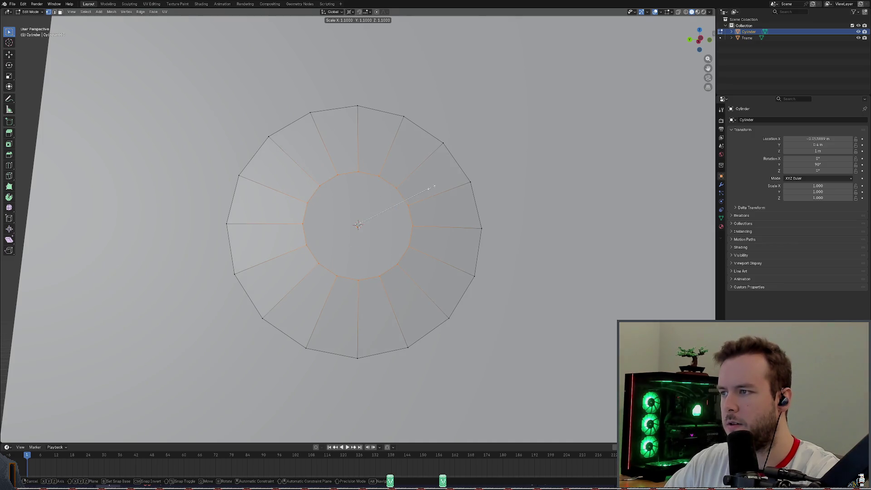
key(Escape)
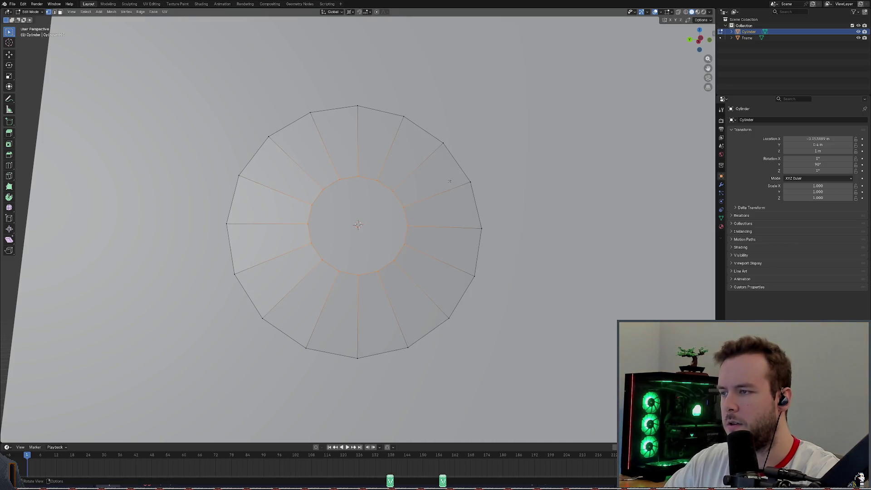
key(s)
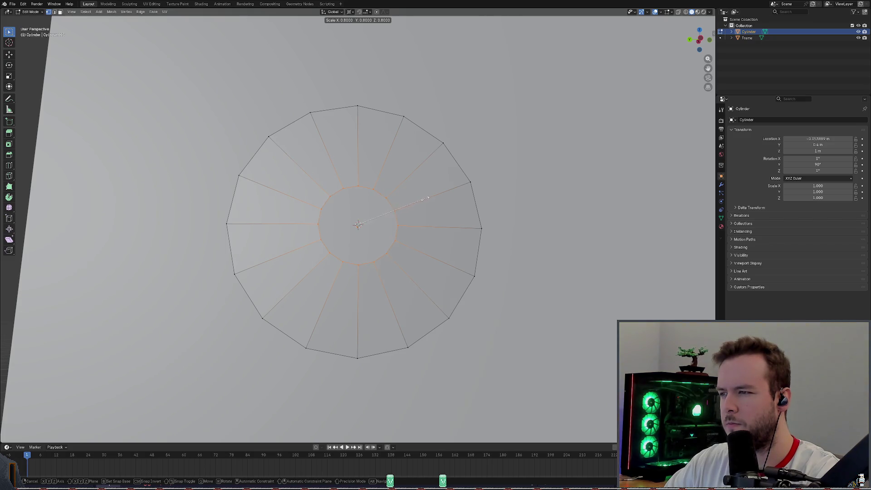
click(426, 198)
Step: Save the blend file with the resized inner ring
scroll(424, 203, down, 10)
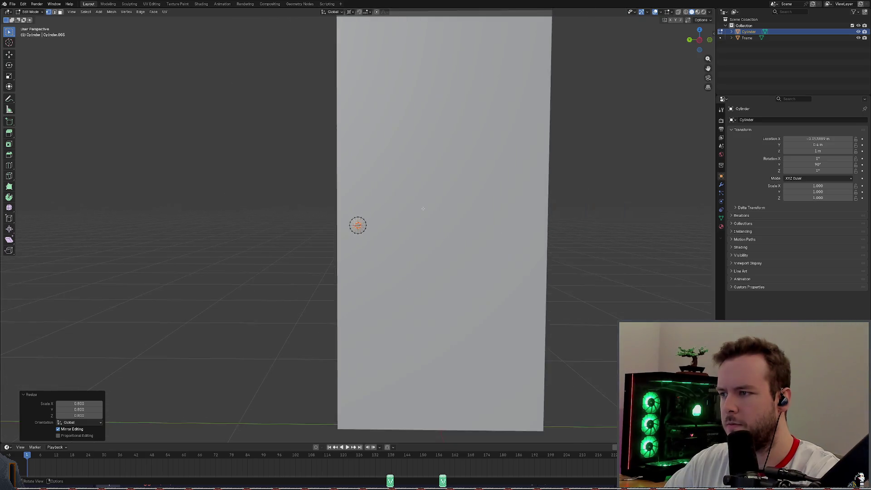
scroll(422, 209, up, 10)
key(ctrl+s)
scroll(423, 206, up, 2)
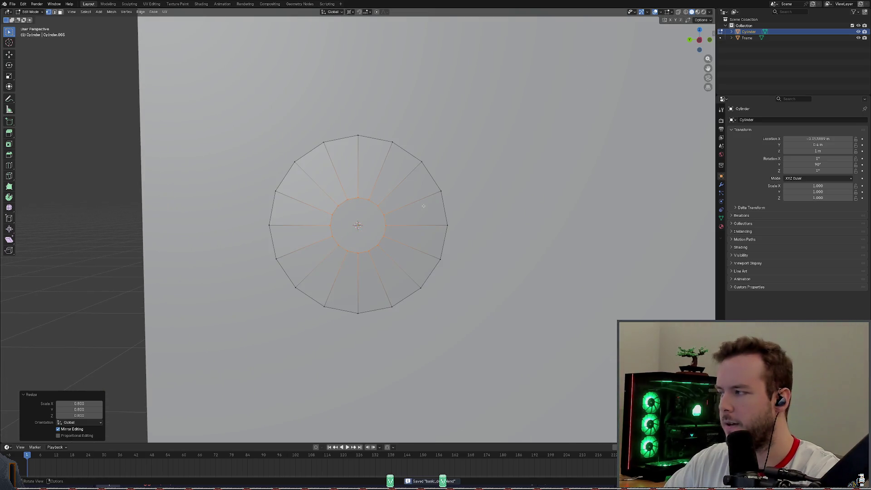
scroll(422, 181, up, 1)
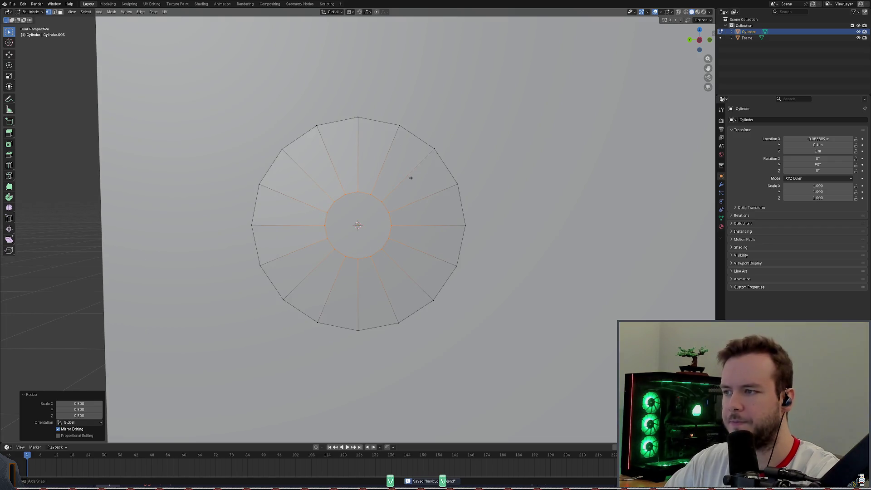
middle_drag(422, 180, 517, 185)
Step: Extrude the inner ring along X into a shaft, then inspect it from several angles
key(e)
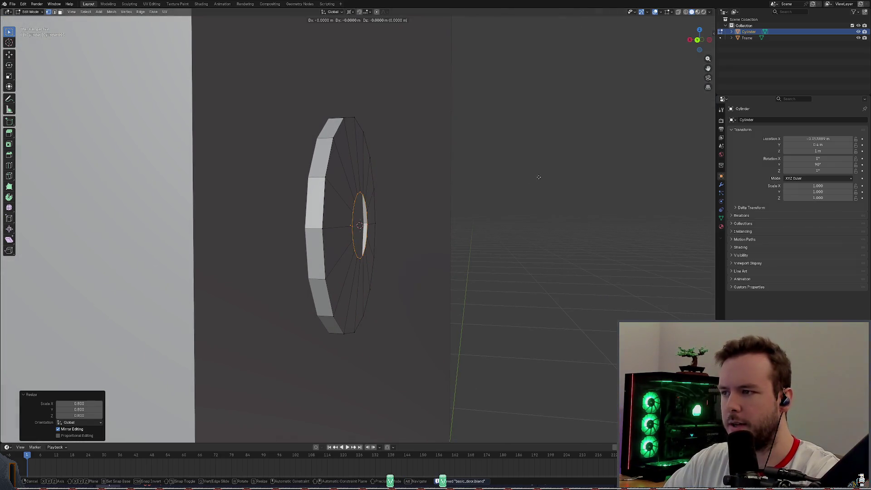
key(x)
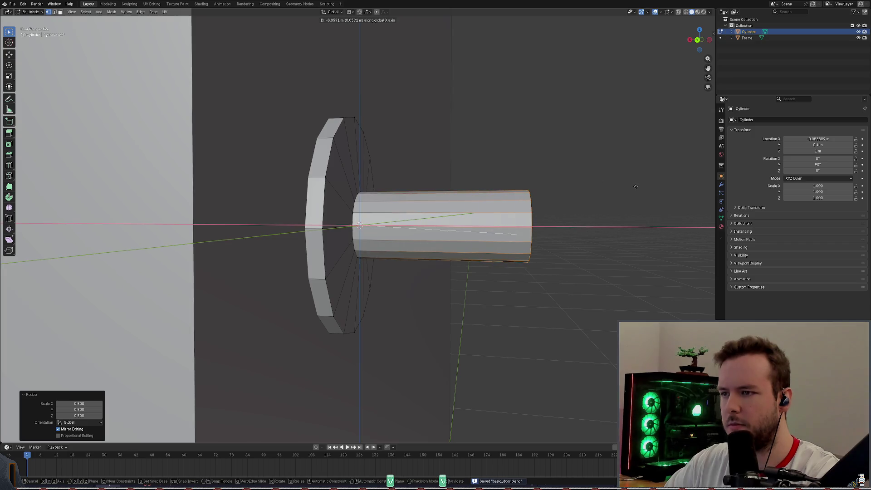
click(635, 180)
scroll(635, 181, down, 5)
mouse_move(635, 180)
middle_down()
mouse_move(572, 189)
mouse_move(614, 188)
mouse_move(546, 221)
mouse_move(606, 219)
mouse_move(597, 201)
mouse_move(532, 173)
mouse_move(571, 181)
middle_up()
scroll(606, 206, up, 3)
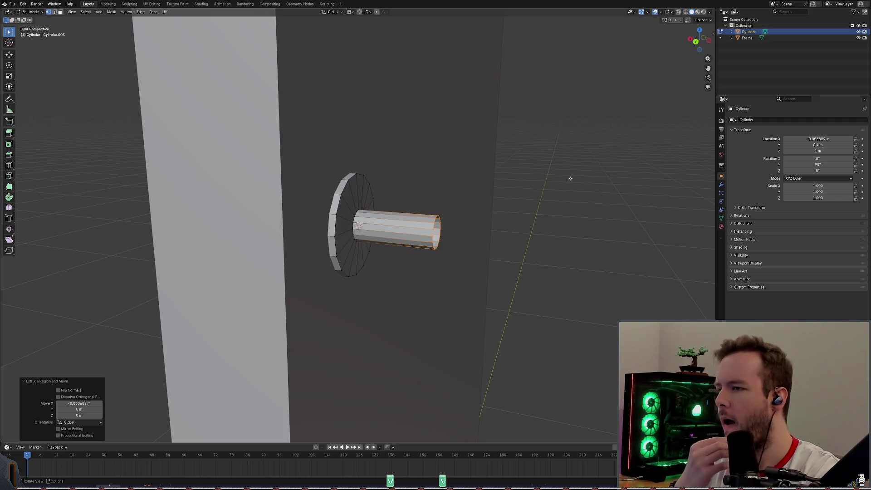
mouse_move(570, 179)
middle_down()
mouse_move(468, 144)
mouse_move(467, 204)
mouse_move(477, 149)
mouse_move(524, 165)
mouse_move(500, 159)
mouse_move(487, 170)
mouse_move(474, 161)
middle_up()
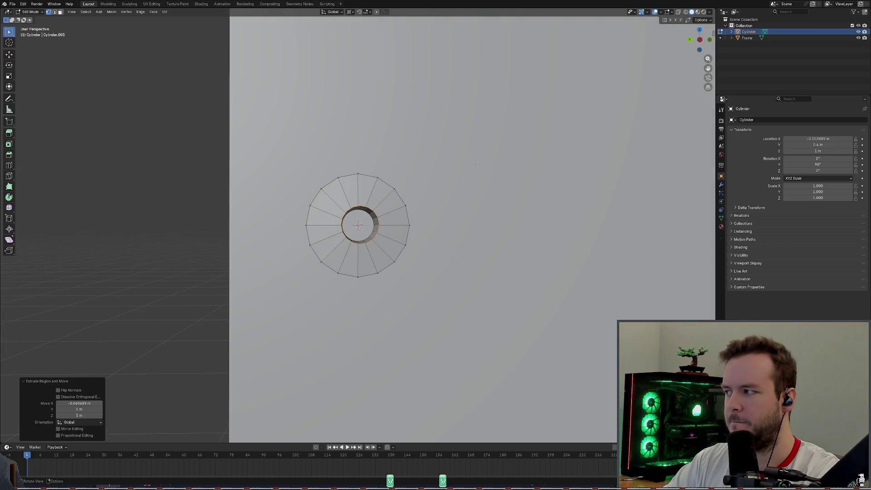
mouse_move(422, 185)
middle_down()
mouse_move(439, 169)
mouse_move(450, 189)
mouse_move(525, 219)
mouse_move(500, 184)
mouse_move(460, 199)
mouse_move(454, 221)
mouse_move(505, 208)
mouse_move(494, 202)
middle_up()
Step: Cancel a stray move, undo and redo the shaft extrusion, and save the file
key(g)
right_click(453, 223)
key(ctrl+z)
key(ctrl+z)
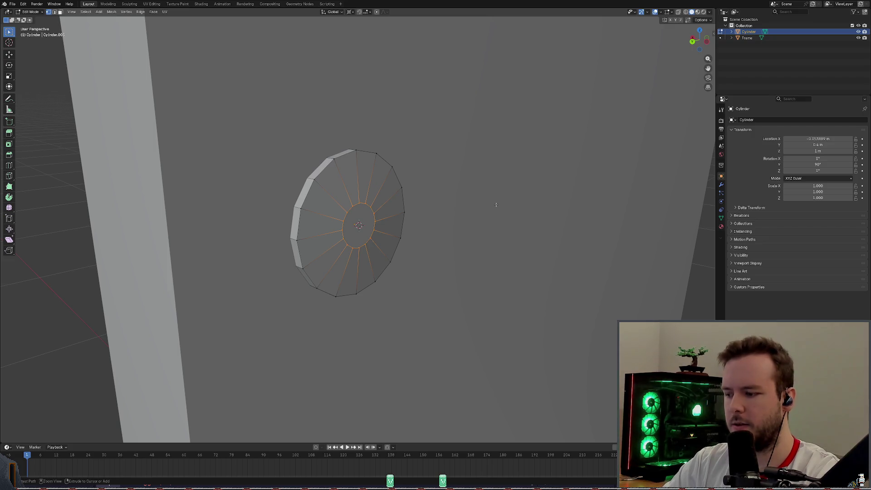
key(ctrl+shift+z)
middle_drag(498, 205, 487, 193)
key(ctrl+s)
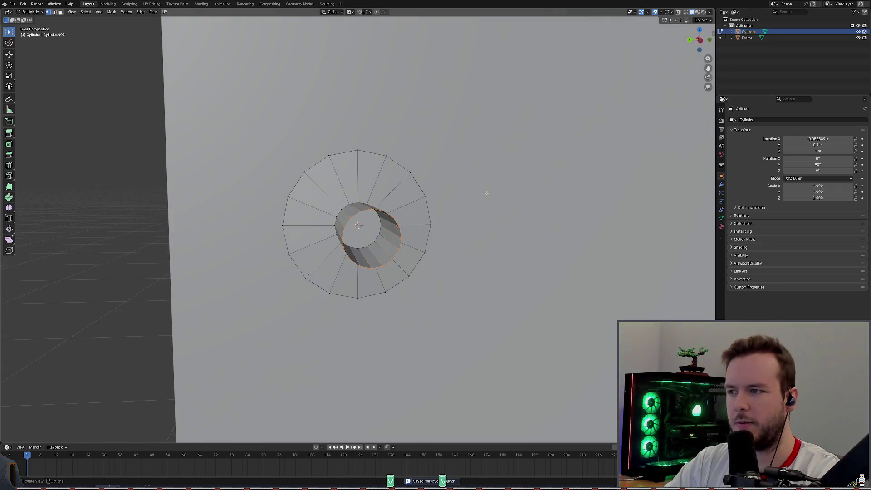
Step: Delete the shaft's outer end face so the tube is left open
scroll(413, 206, up, 2)
right_click(402, 202)
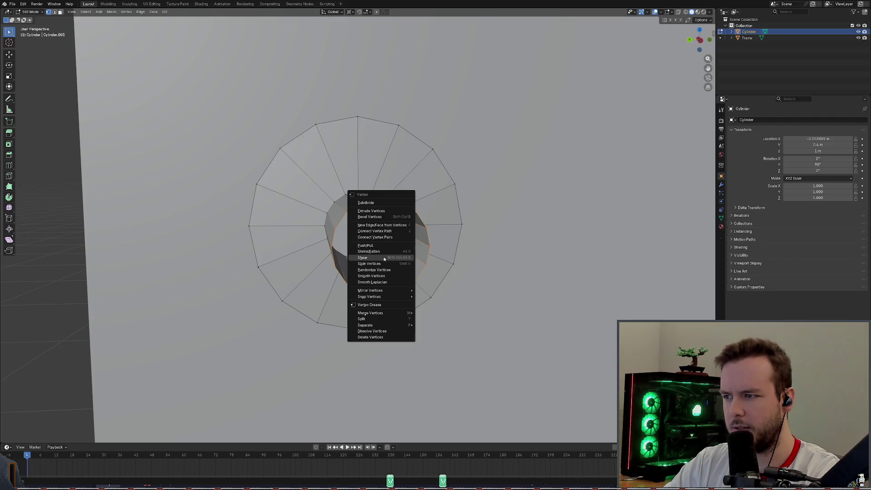
mouse_move(453, 236)
middle_down()
mouse_move(562, 229)
mouse_move(591, 238)
middle_up()
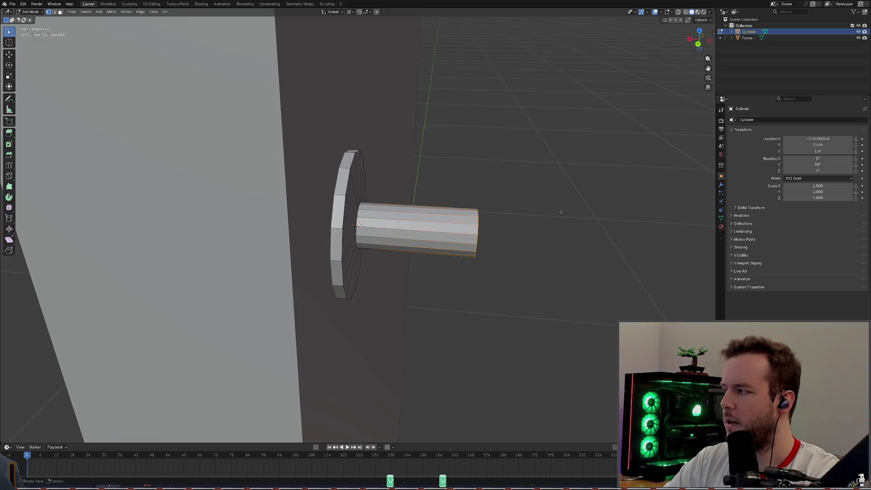
mouse_move(561, 212)
middle_down()
mouse_move(432, 177)
mouse_move(390, 178)
mouse_move(474, 160)
middle_up()
key(x)
key(f)
scroll(481, 189, up, 3)
scroll(390, 178, down, 2)
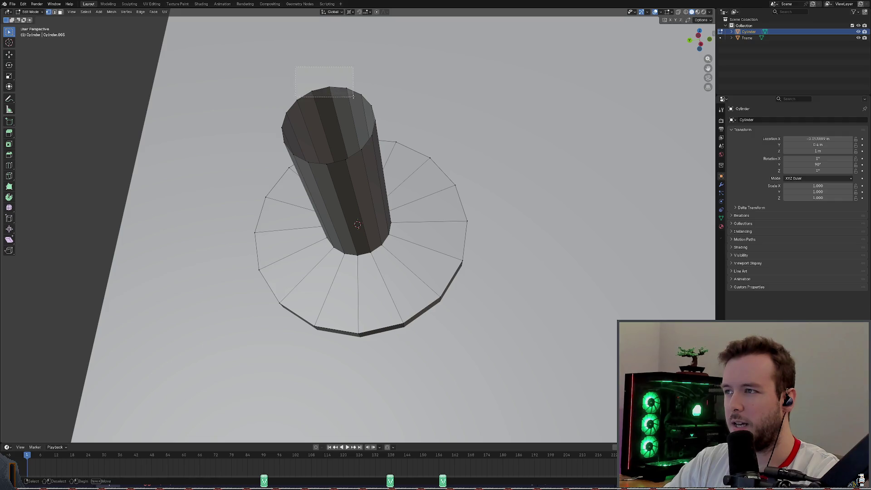
Step: Box-select the edge loop around the shaft's open rim
drag(353, 97, 353, 96)
click(371, 74)
mouse_move(371, 74)
middle_down()
mouse_move(345, 95)
mouse_move(296, 55)
middle_up()
drag(296, 54, 393, 86)
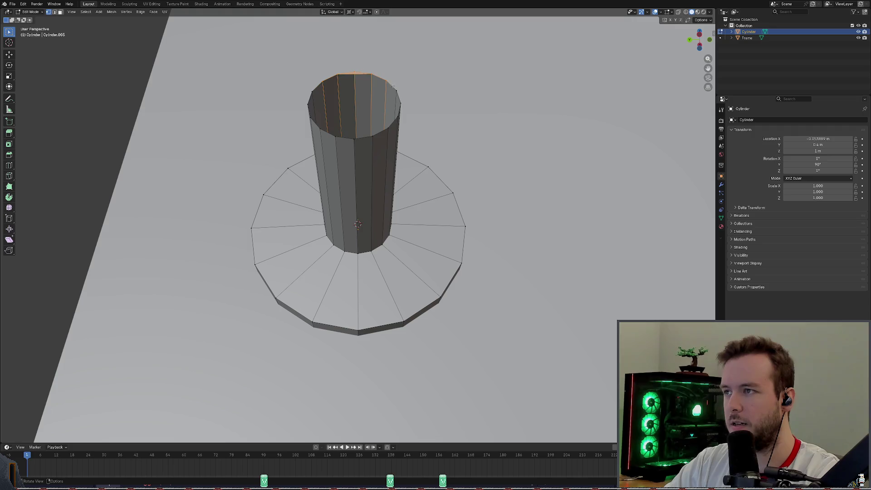
click(420, 79)
mouse_move(309, 80)
mouse_down()
mouse_move(348, 97)
mouse_move(406, 95)
mouse_up()
Step: Try capping the rim, then reselect the inner rim edges and save the file
key(f)
key(ctrl+z)
key(e)
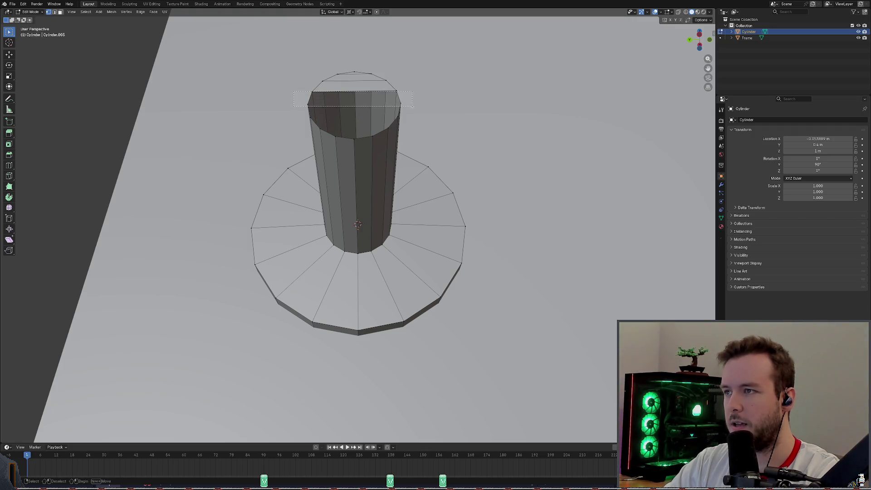
click(419, 104)
mouse_move(275, 82)
mouse_down()
mouse_move(436, 108)
mouse_move(425, 107)
mouse_up()
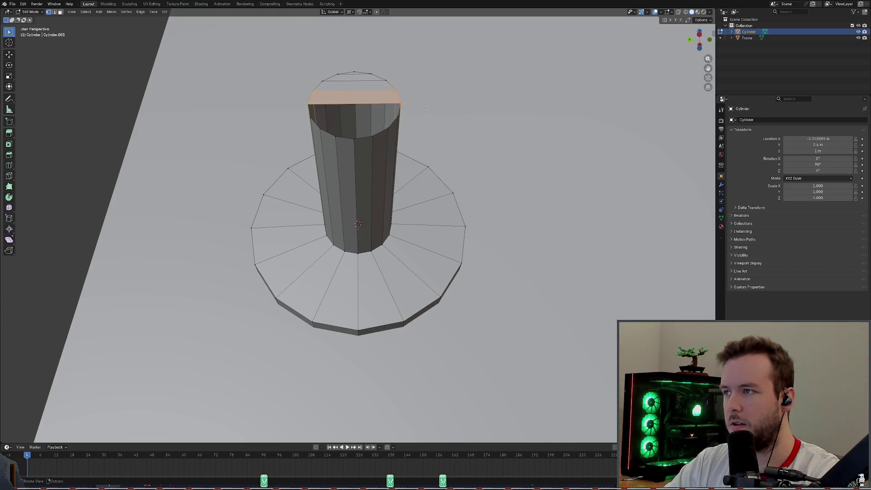
drag(295, 107, 424, 124)
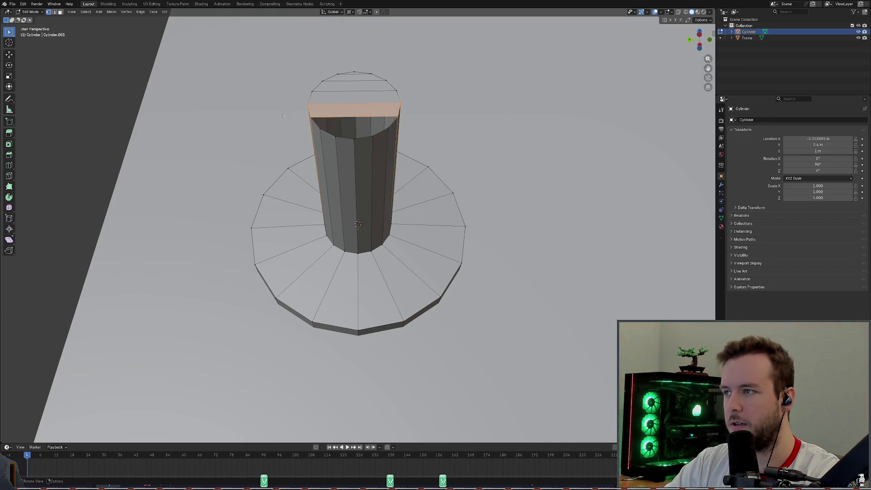
key(ctrl+z)
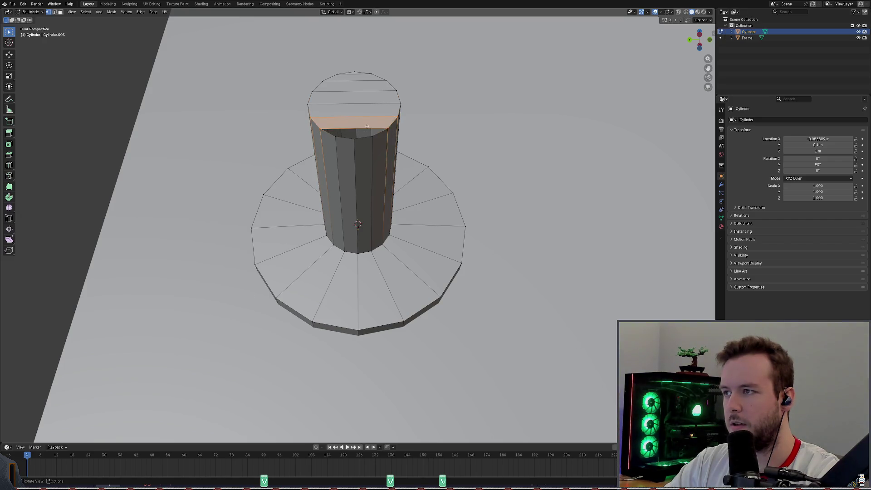
drag(329, 131, 405, 136)
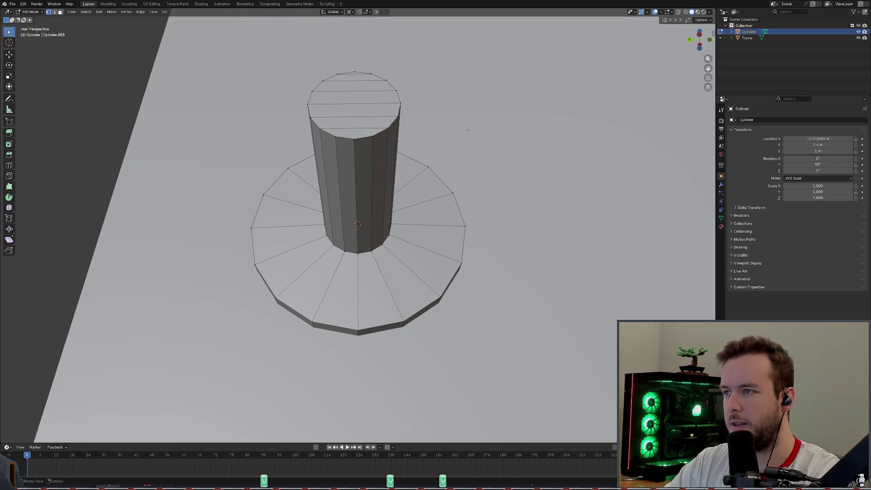
middle_drag(467, 132, 459, 153)
key(ctrl+s)
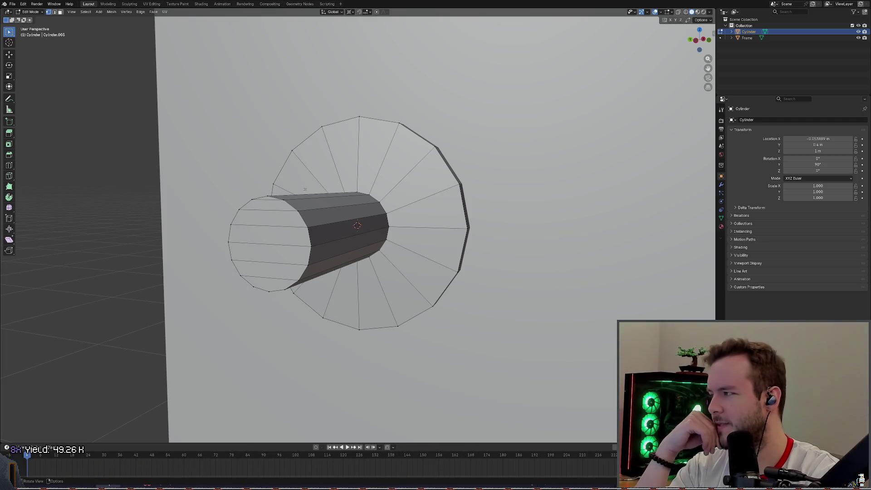
mouse_move(305, 189)
middle_down()
mouse_move(339, 191)
mouse_move(178, 193)
middle_up()
middle_drag(176, 186, 179, 180)
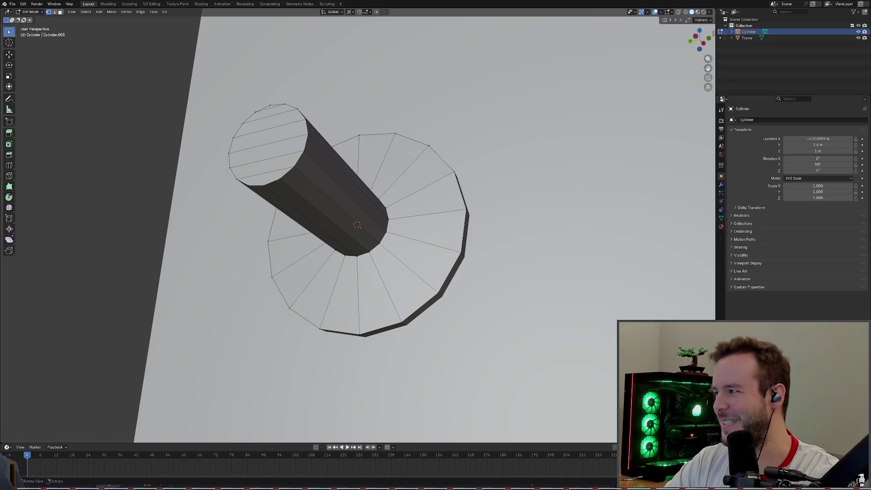
middle_drag(180, 206, 291, 217)
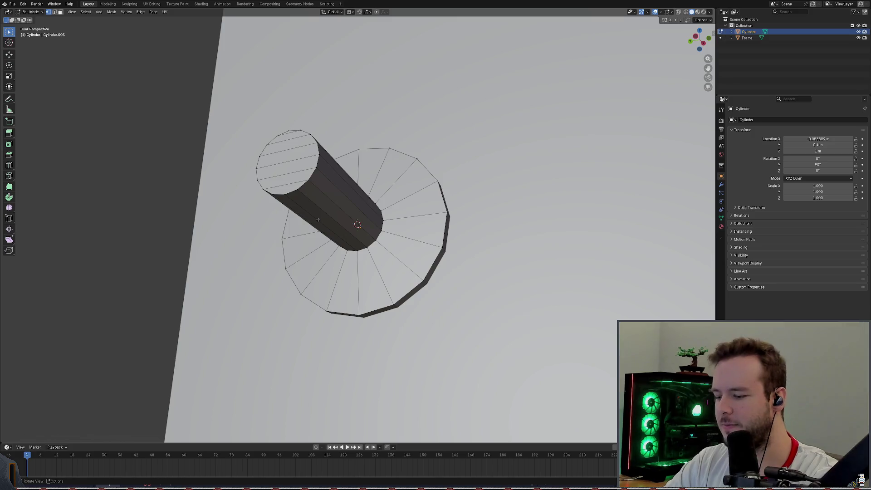
drag(221, 121, 311, 198)
mouse_move(357, 226)
middle_down()
mouse_move(374, 216)
mouse_move(403, 233)
mouse_move(408, 277)
mouse_move(478, 187)
mouse_move(353, 195)
mouse_move(340, 185)
mouse_move(332, 203)
mouse_move(272, 195)
mouse_move(286, 181)
middle_up()
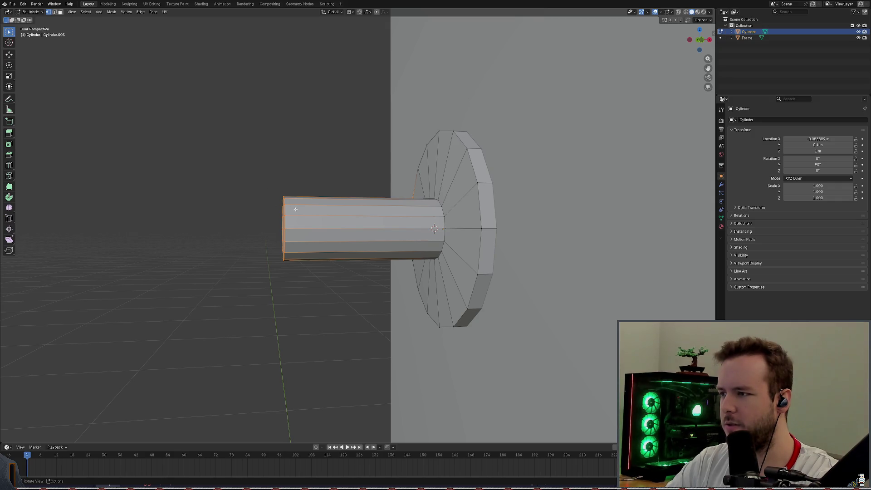
key(alt+a)
drag(255, 162, 314, 306)
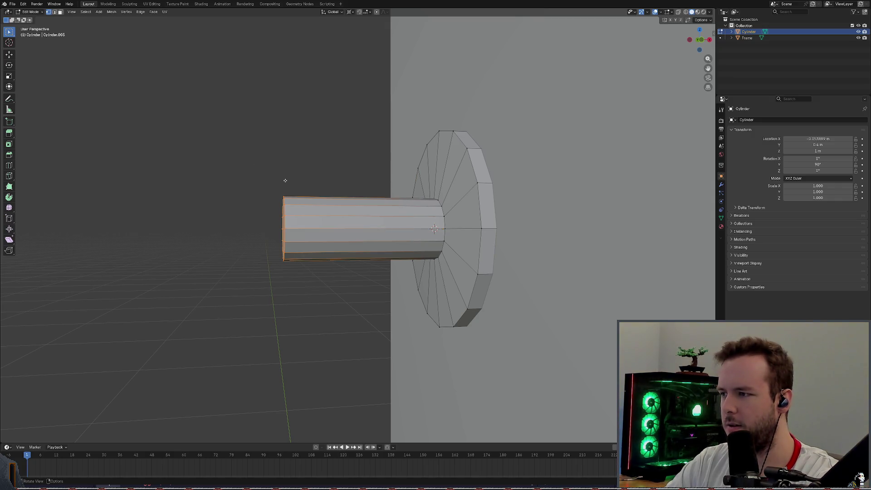
key(e)
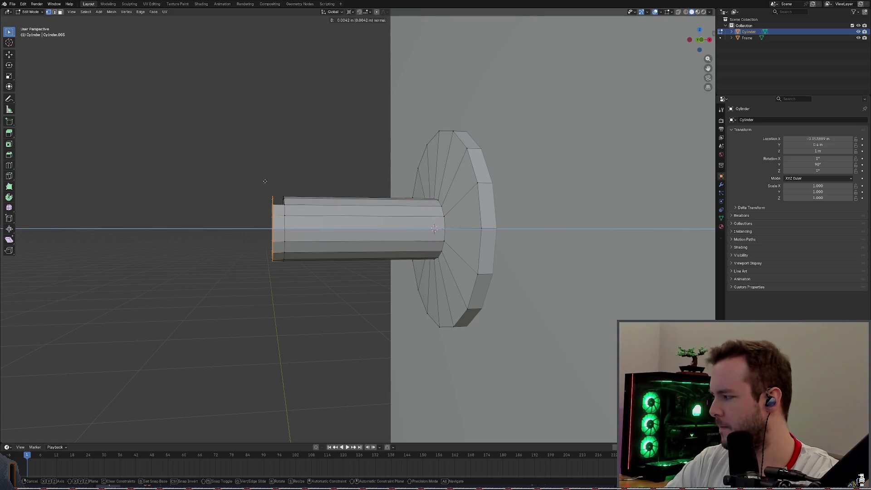
right_click(265, 181)
middle_drag(272, 188, 265, 188)
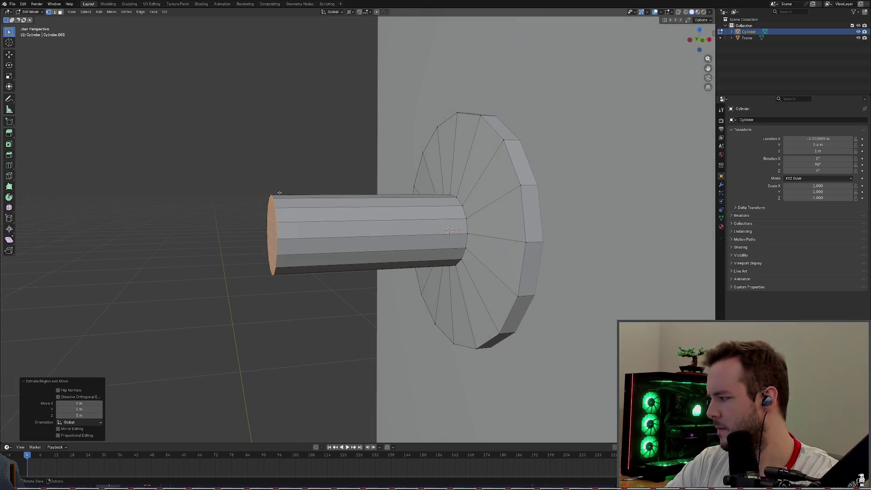
click(265, 187)
key(ctrl+z)
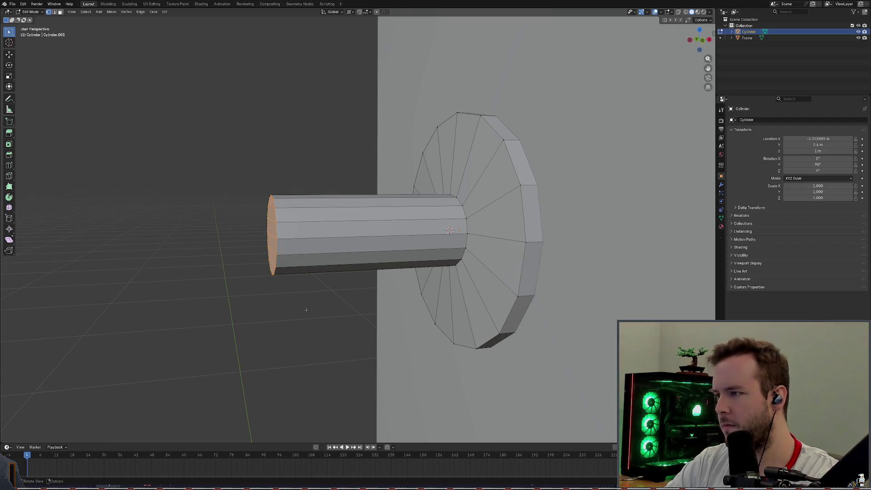
scroll(261, 199, up, 2)
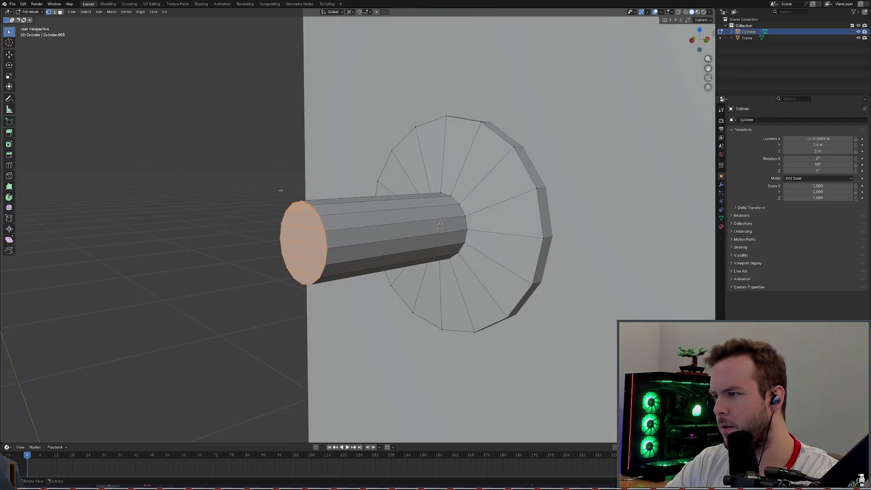
scroll(236, 191, up, 3)
click(208, 181)
drag(241, 195, 166, 143)
key(ctrl+z)
Step: Redo the last change and narrow the selection to the top corner triangle
key(ctrl+shift+z)
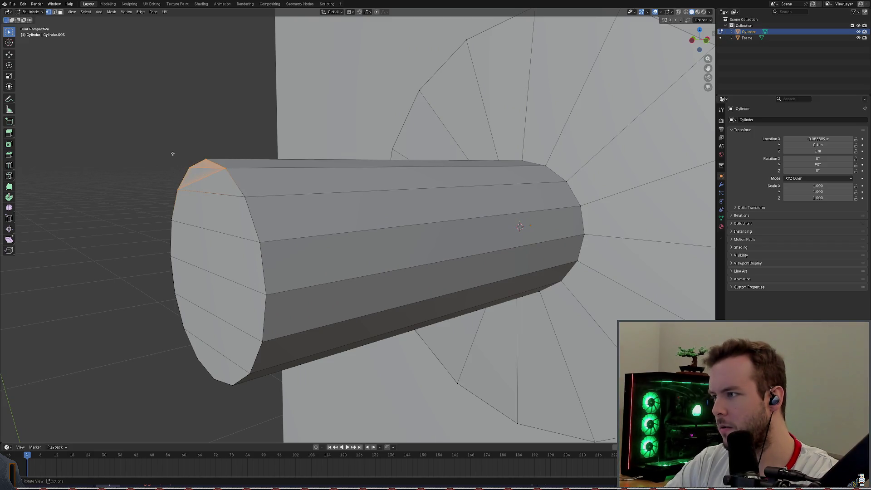
key(ctrl+z)
key(ctrl+shift+z)
mouse_move(169, 140)
mouse_down()
mouse_move(195, 163)
mouse_move(215, 160)
mouse_up()
key(ctrl+v)
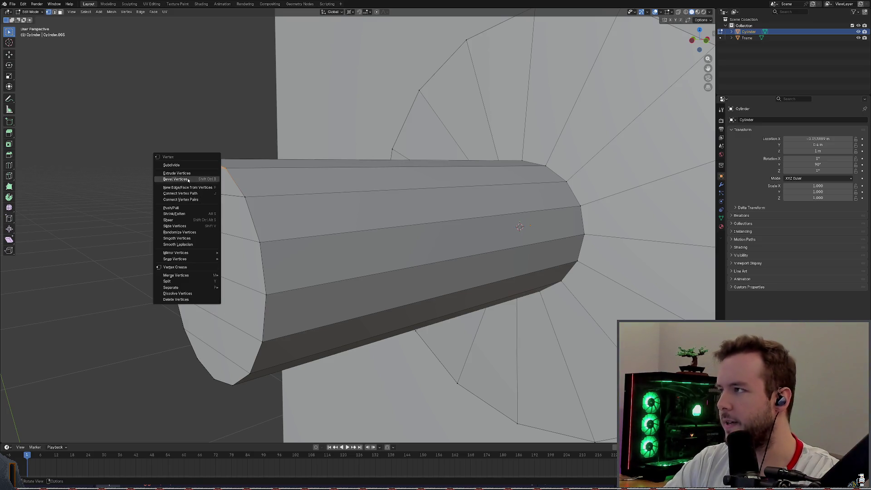
Step: In face select mode, delete the top-corner face and the end-cap face, leaving a hole
click(60, 12)
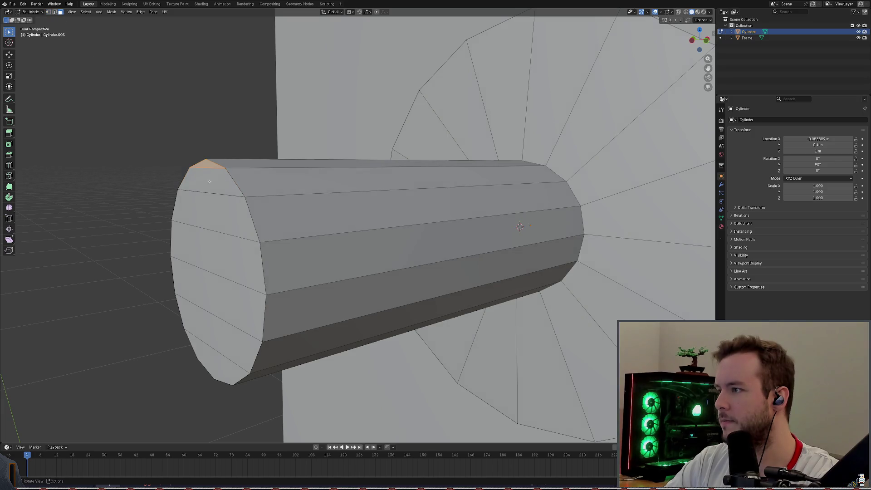
click(214, 200)
click(207, 166)
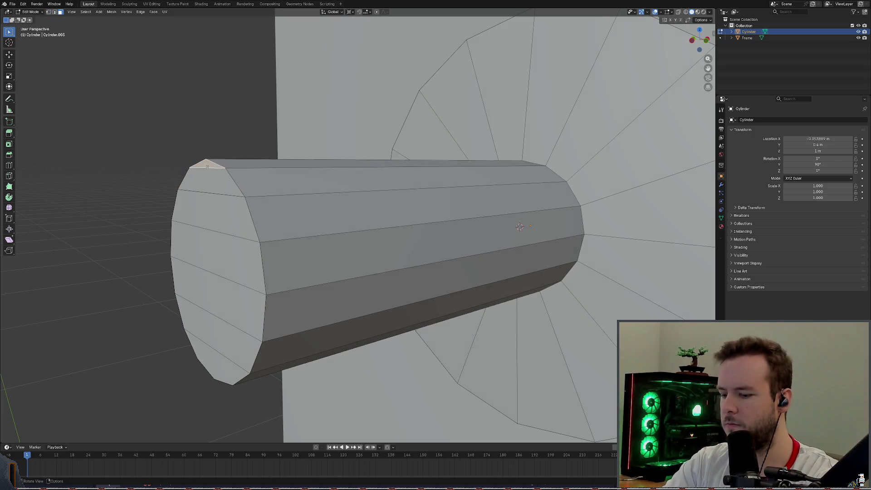
key(x)
key(Escape)
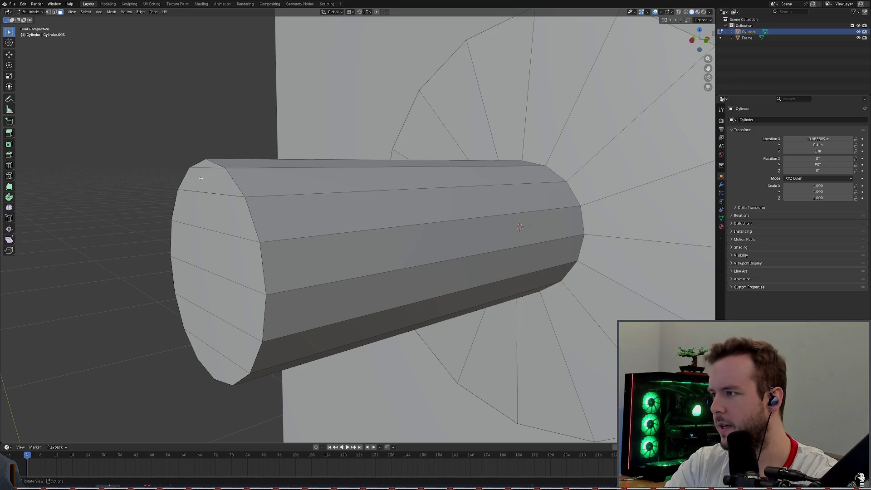
click(223, 174)
key(x)
click(196, 163)
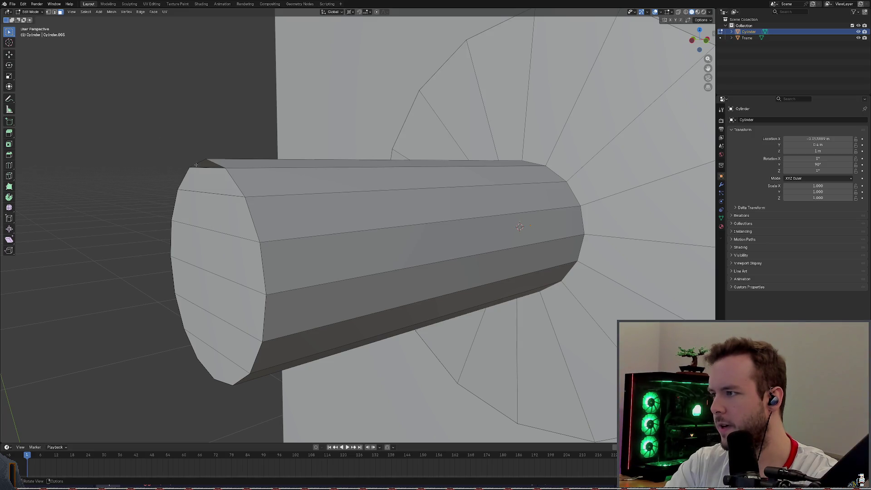
click(200, 174)
key(x)
click(168, 170)
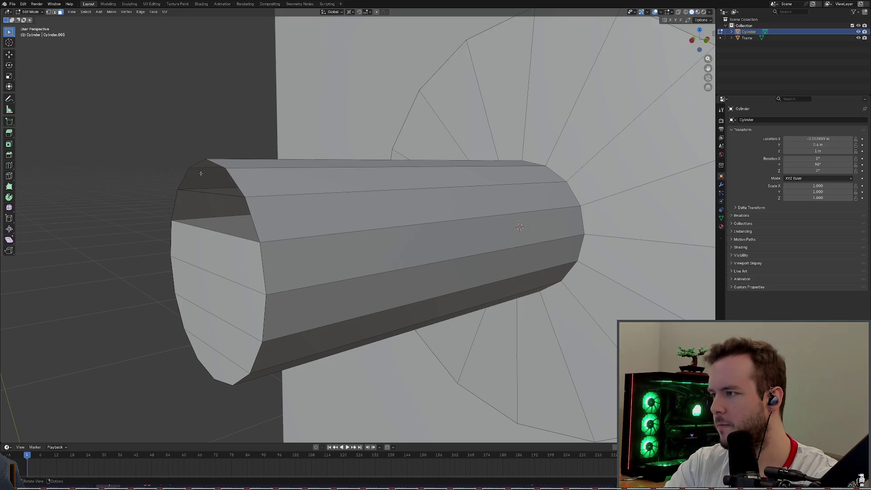
Step: Switch to vertex select and fill the open upper end with a new face
click(173, 240)
click(186, 318)
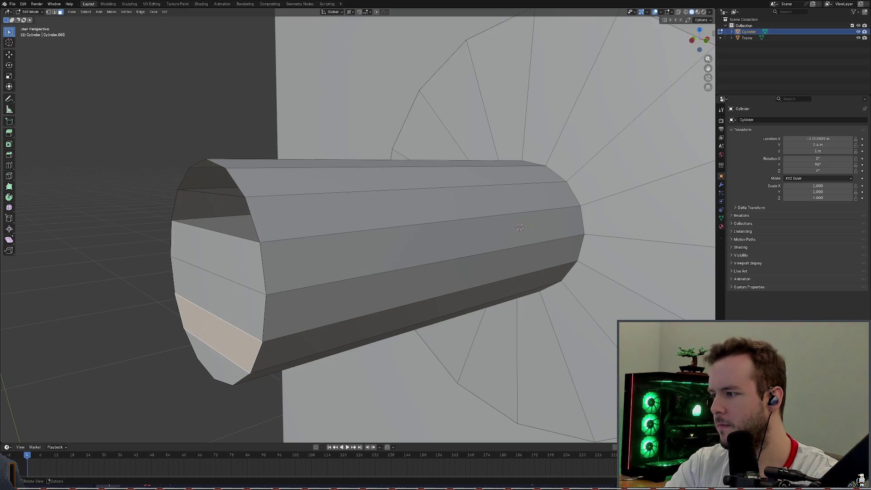
click(213, 358)
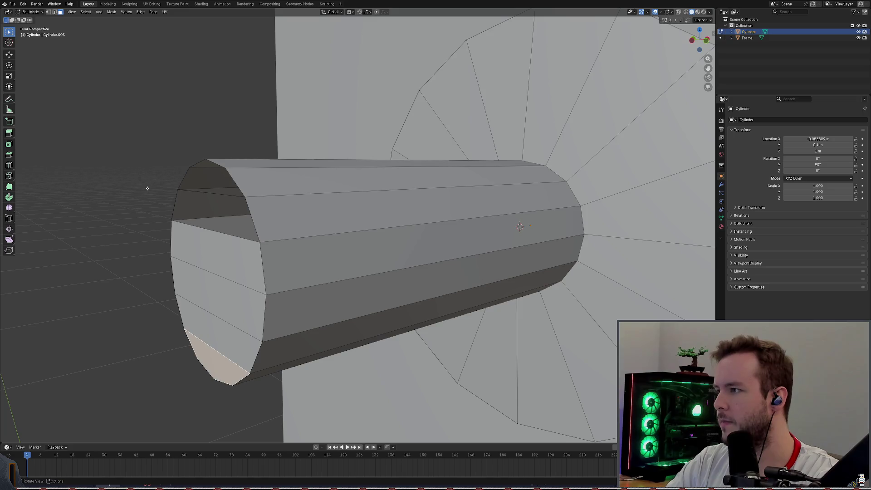
drag(147, 184, 180, 208)
key(alt+a)
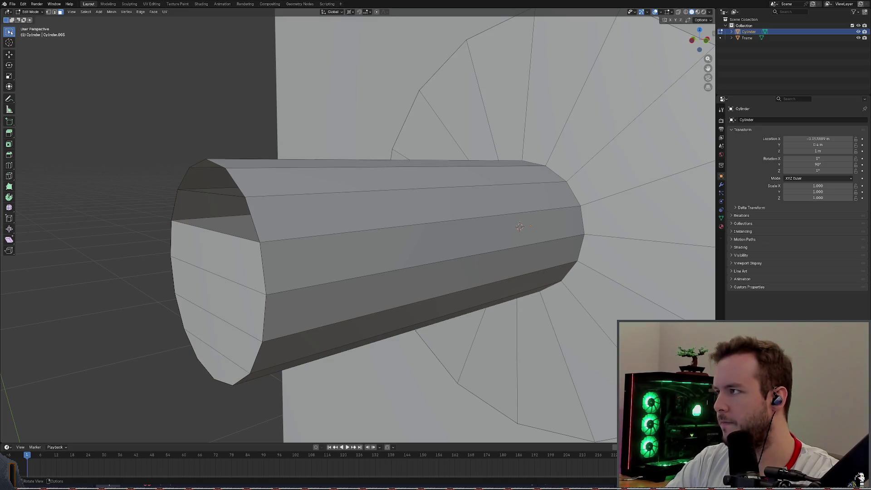
click(49, 12)
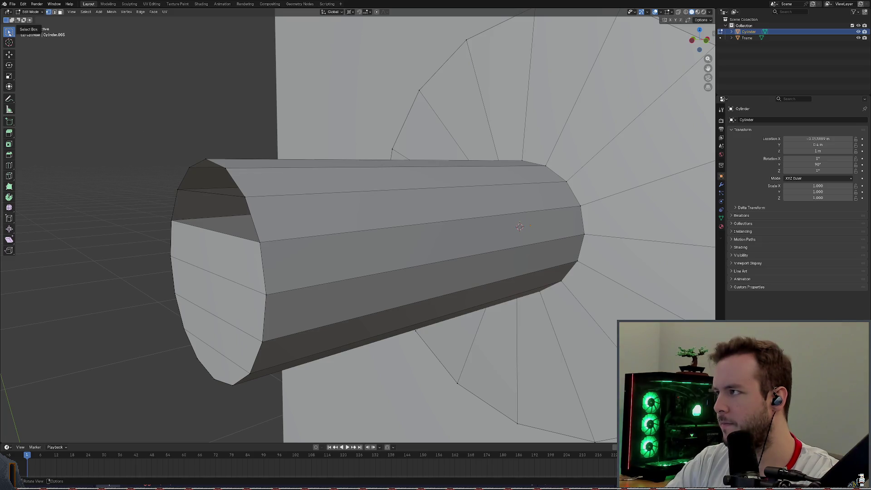
drag(165, 183, 192, 229)
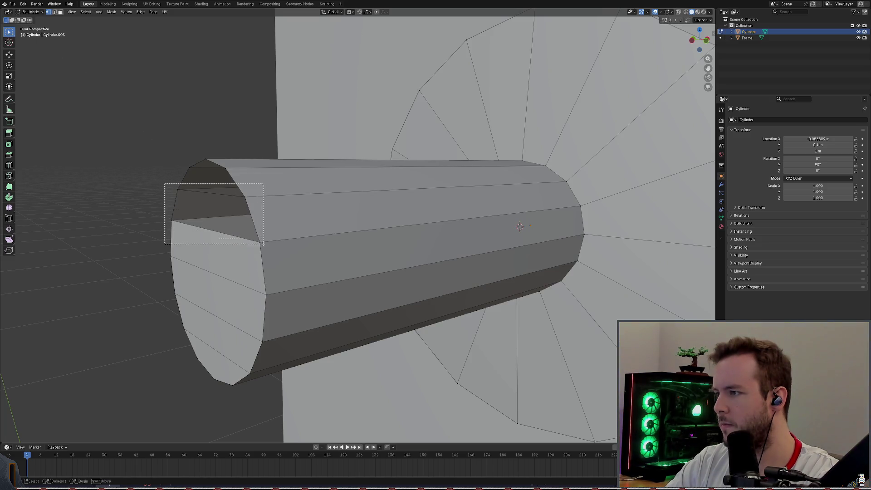
key(f)
key(alt+a)
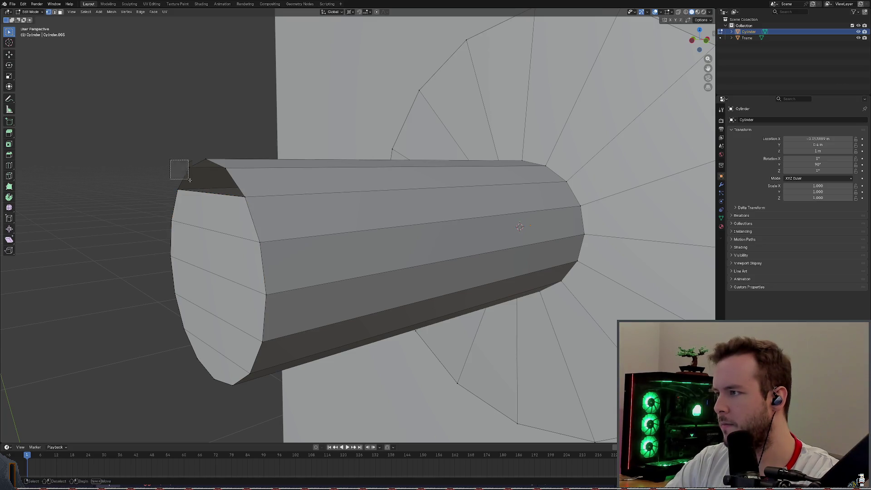
Step: Cap the cylinder's upper-left end with a face and save basic_door.blend
drag(166, 202, 261, 184)
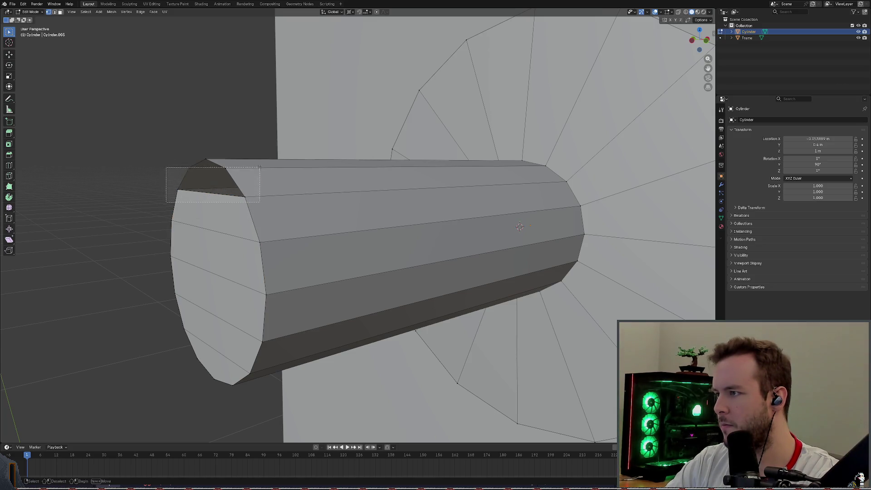
key(f)
key(alt+a)
click(235, 174)
key(alt+a)
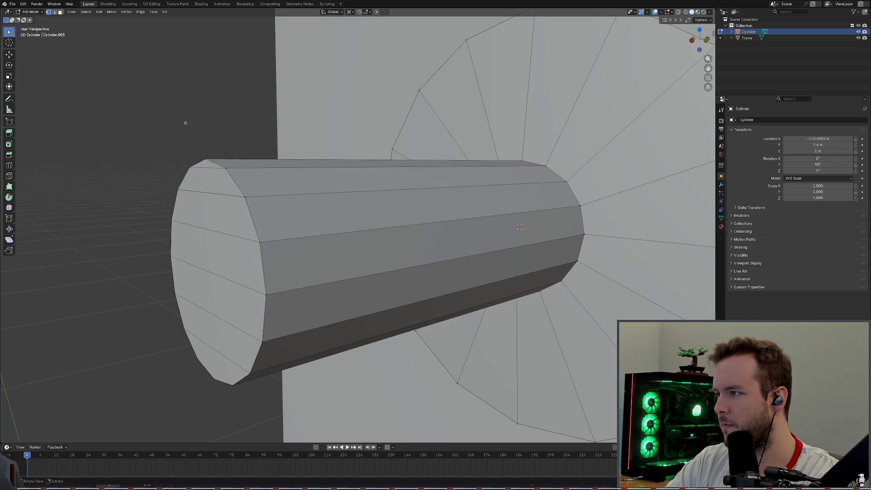
mouse_move(235, 174)
middle_down()
mouse_move(344, 196)
mouse_move(341, 181)
middle_up()
key(ctrl+s)
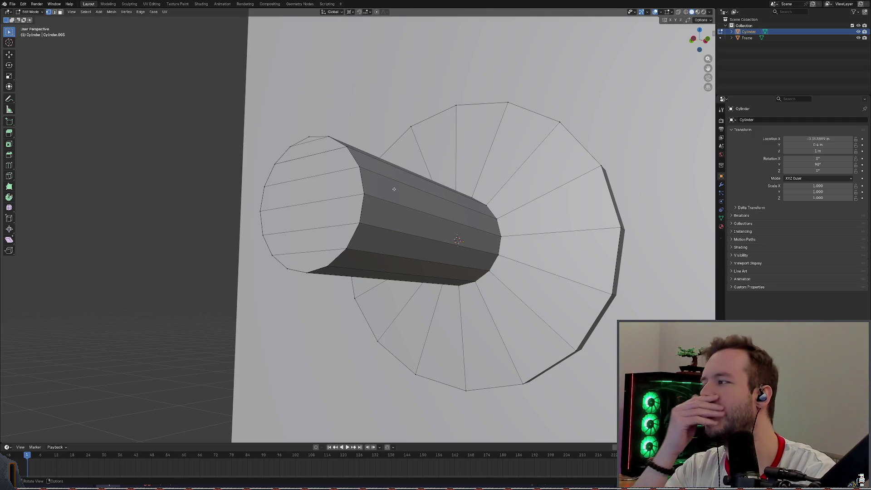
middle_drag(537, 201, 524, 211)
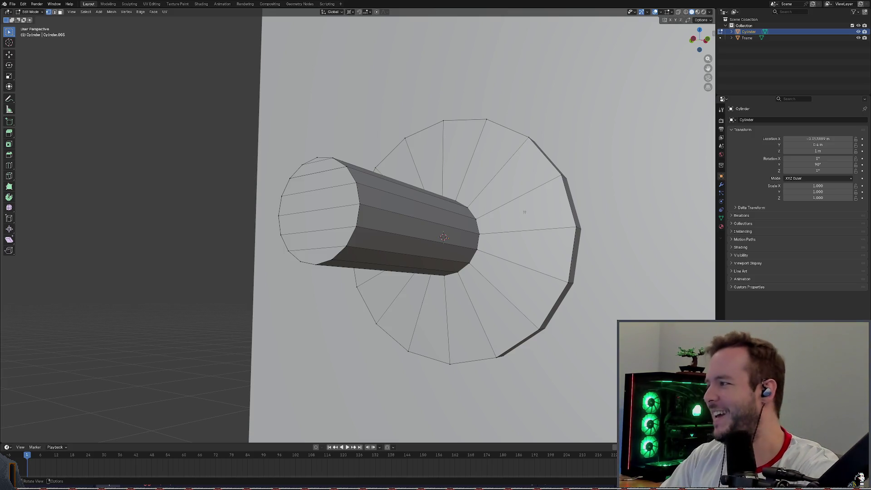
middle_drag(447, 196, 266, 187)
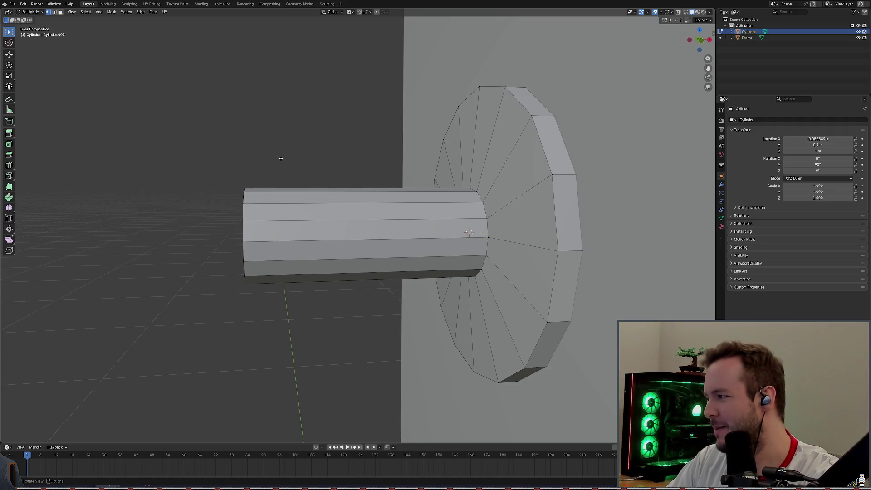
middle_drag(281, 158, 270, 153)
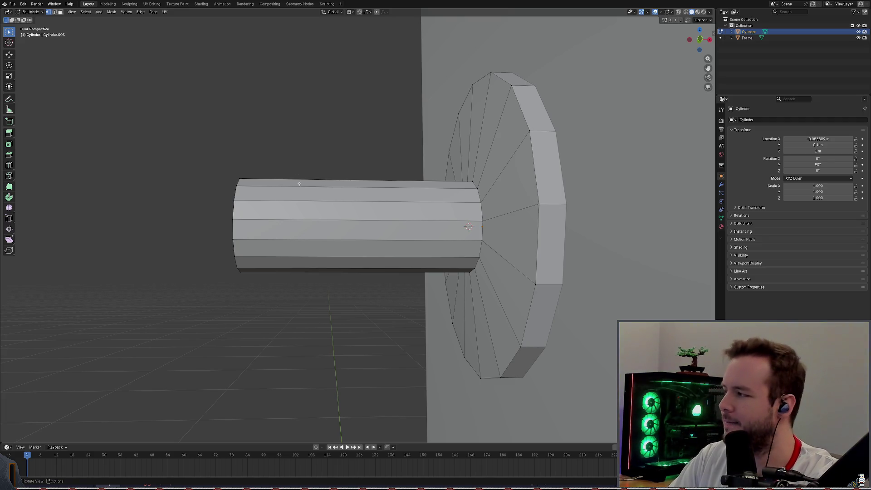
middle_drag(296, 157, 320, 177)
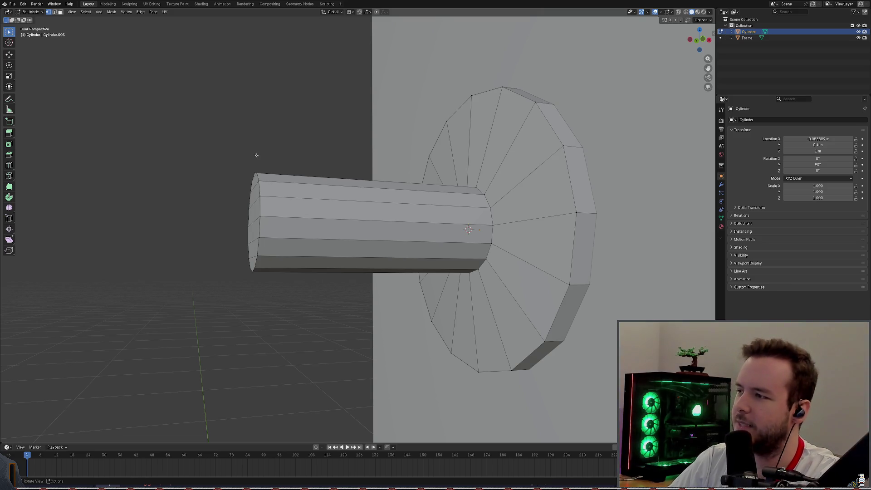
drag(208, 143, 290, 279)
click(279, 148)
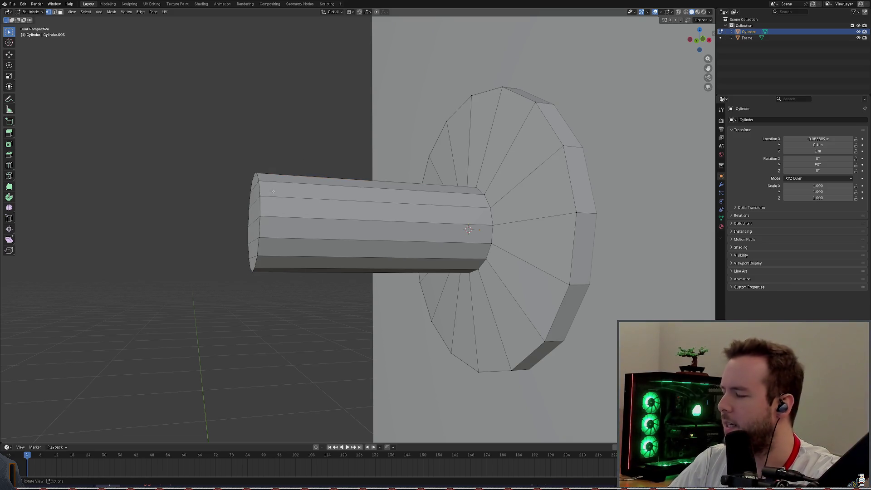
mouse_move(273, 191)
middle_down()
mouse_move(323, 197)
mouse_move(306, 204)
mouse_move(321, 218)
mouse_move(254, 194)
mouse_move(312, 203)
mouse_move(229, 165)
mouse_move(272, 169)
mouse_move(237, 166)
mouse_move(249, 151)
mouse_move(261, 200)
middle_up()
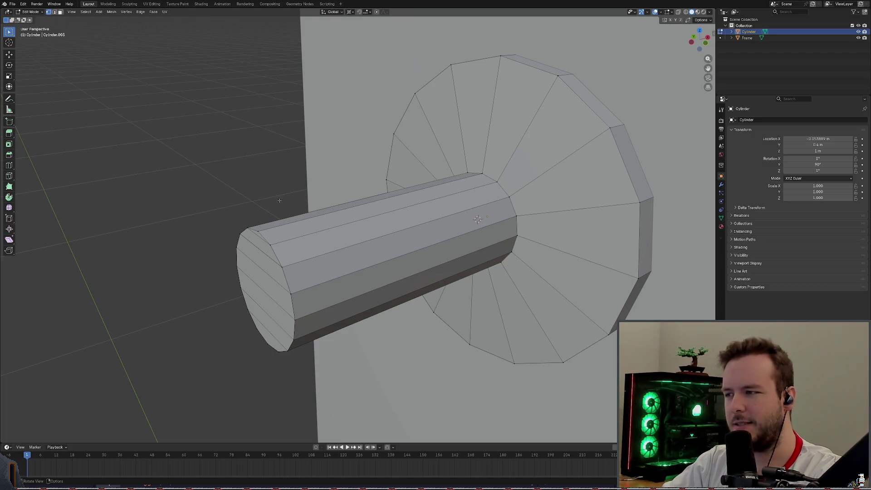
mouse_move(279, 203)
middle_down()
mouse_move(248, 182)
mouse_move(306, 175)
mouse_move(327, 208)
middle_up()
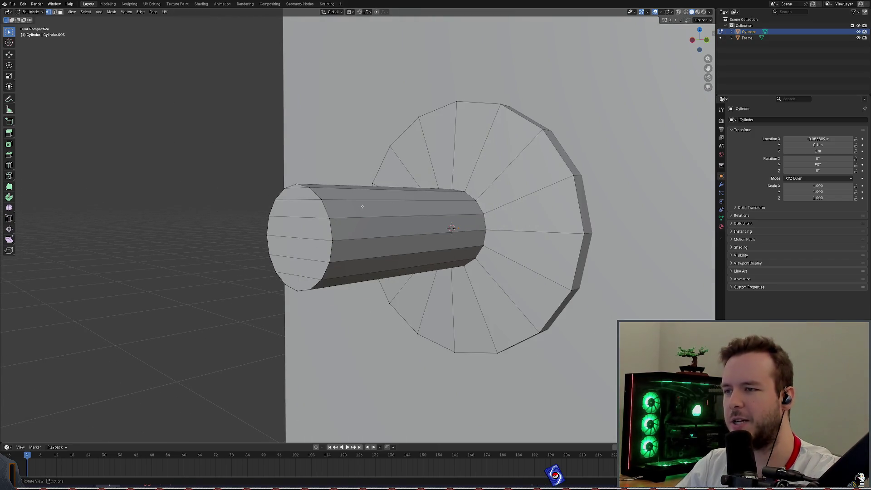
middle_drag(362, 206, 240, 157)
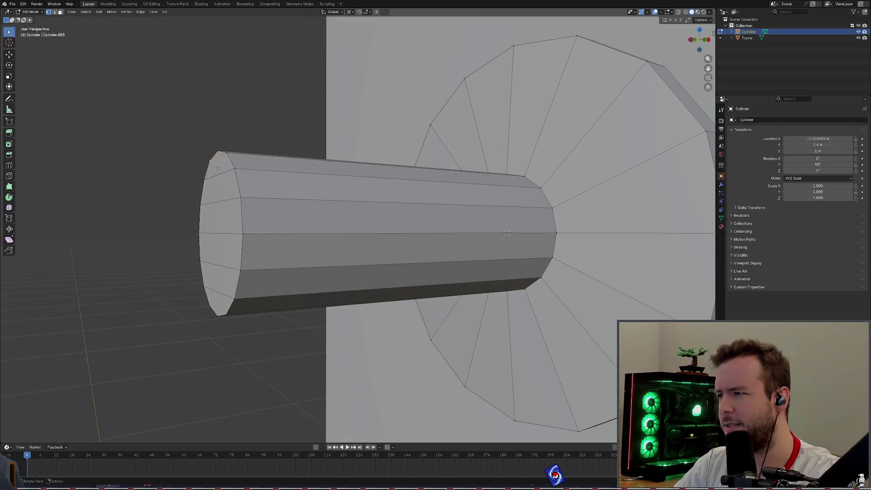
middle_drag(241, 134, 270, 141)
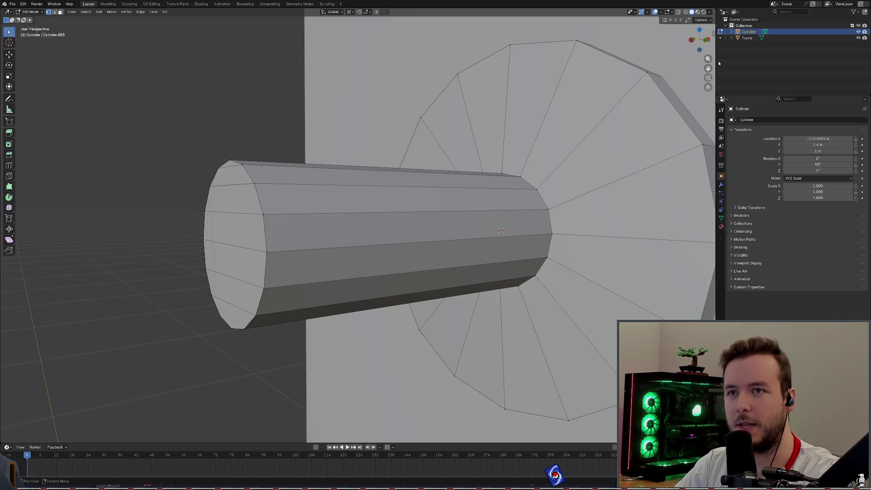
click(703, 20)
click(709, 12)
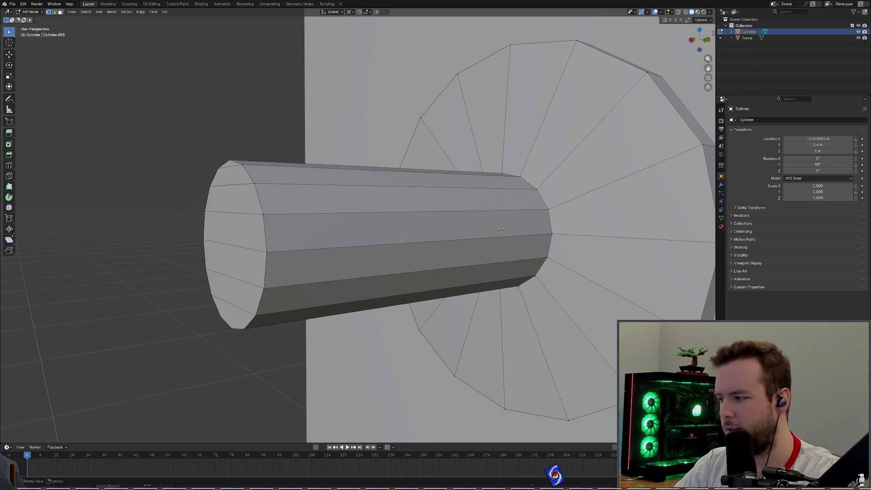
click(72, 12)
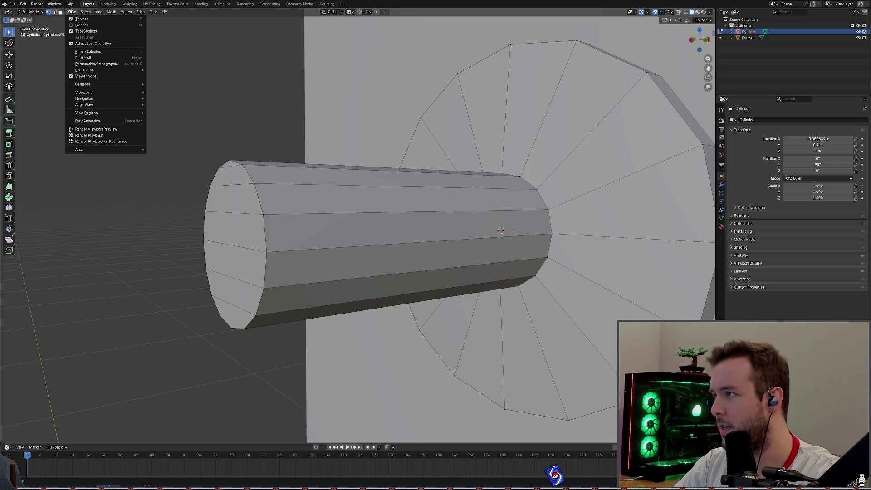
mouse_move(92, 151)
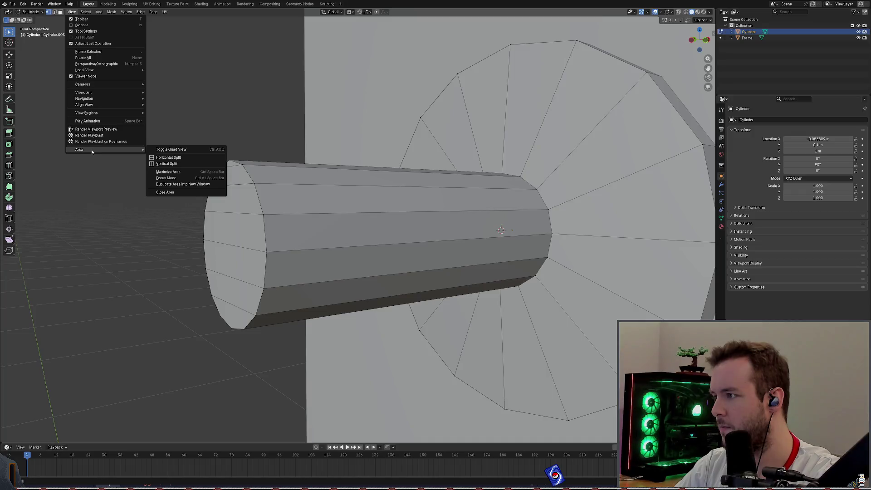
click(15, 4)
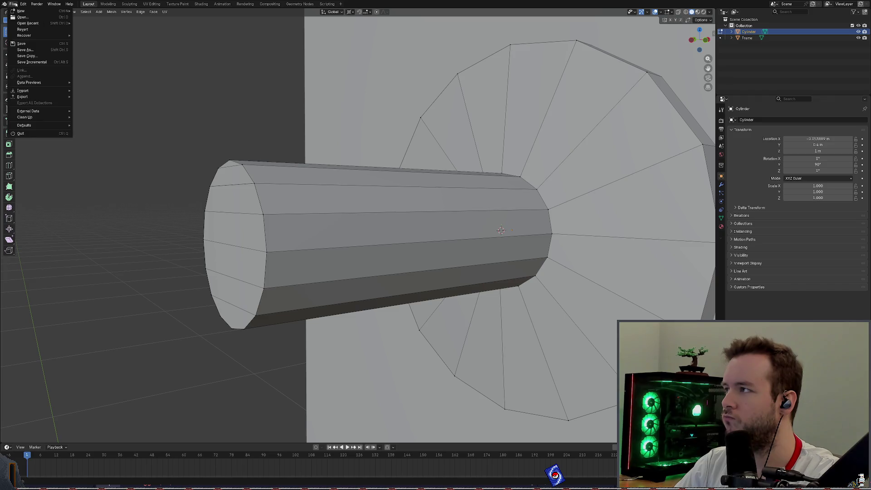
mouse_move(24, 5)
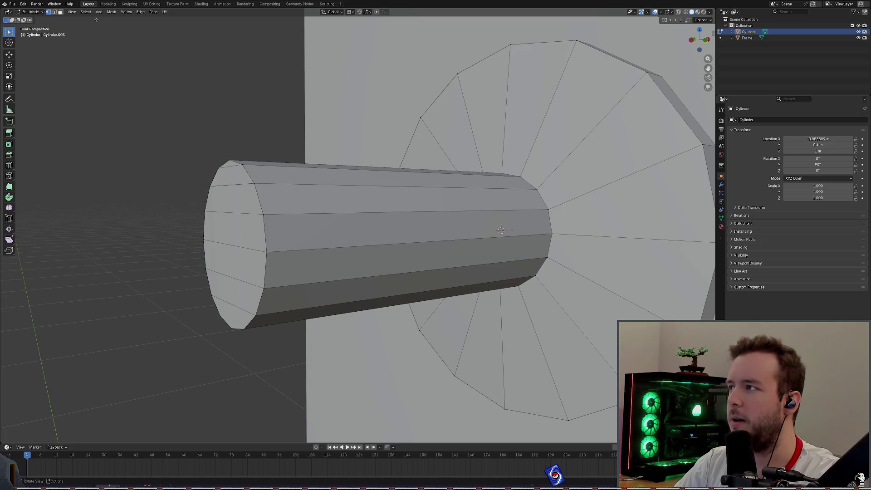
click(52, 5)
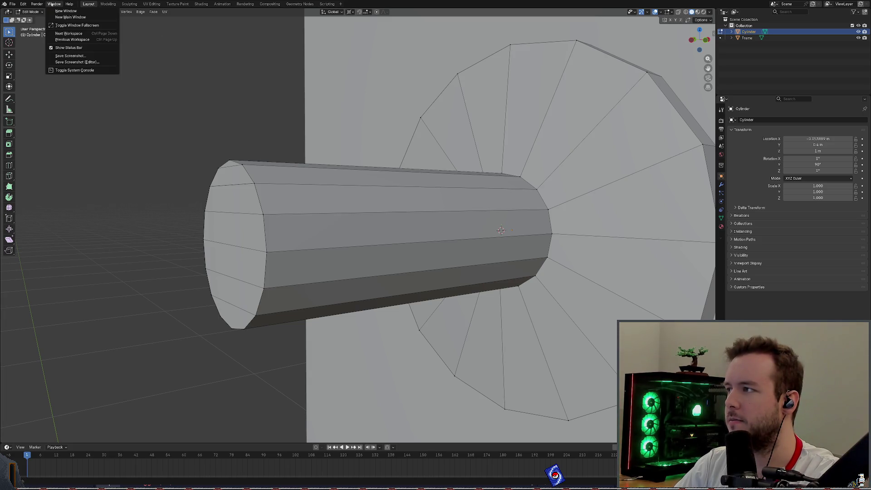
click(51, 5)
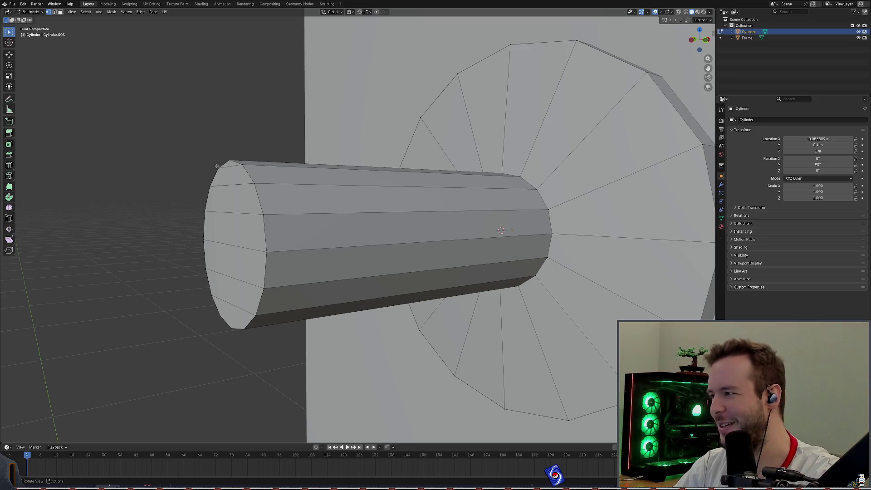
Step: Orbit, zoom out and frame the shaft and rosette in the view
middle_drag(187, 143, 189, 139)
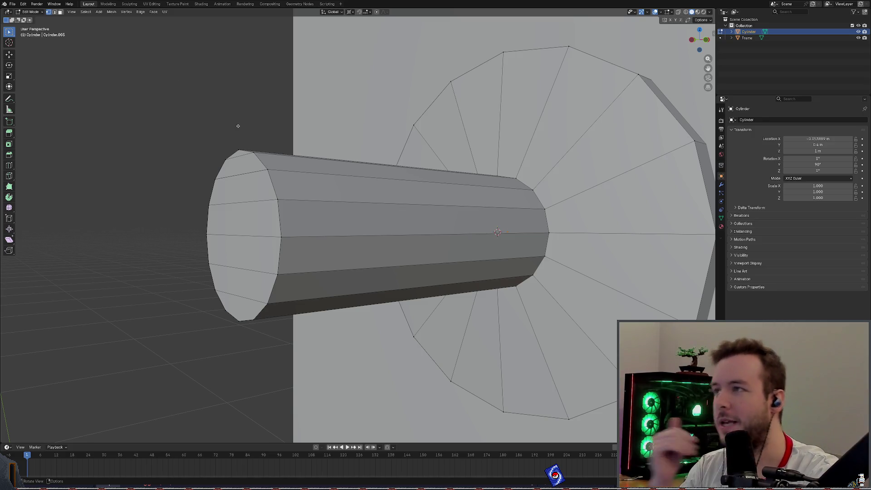
mouse_move(198, 188)
middle_down()
mouse_move(256, 201)
mouse_move(295, 186)
mouse_move(285, 159)
mouse_move(166, 143)
middle_up()
drag(147, 142, 256, 381)
click(253, 139)
middle_drag(252, 138, 324, 181)
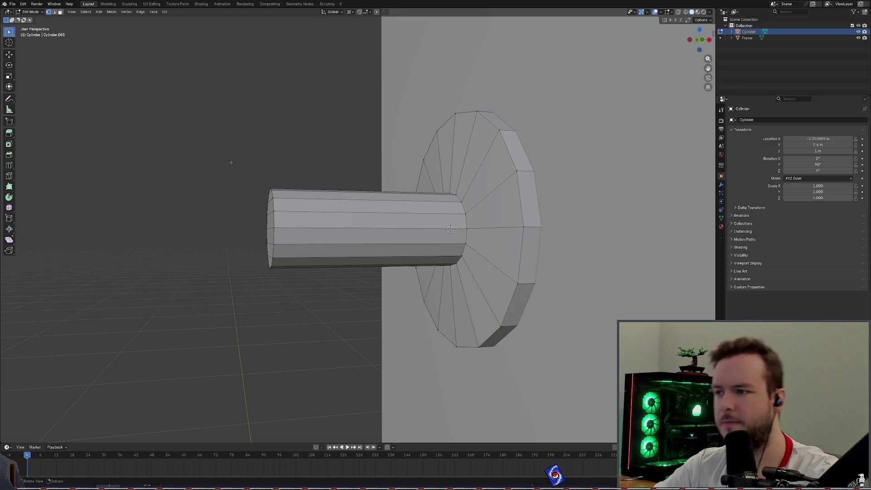
scroll(286, 184, down, 5)
mouse_move(276, 178)
middle_down()
mouse_move(271, 209)
mouse_move(309, 217)
middle_up()
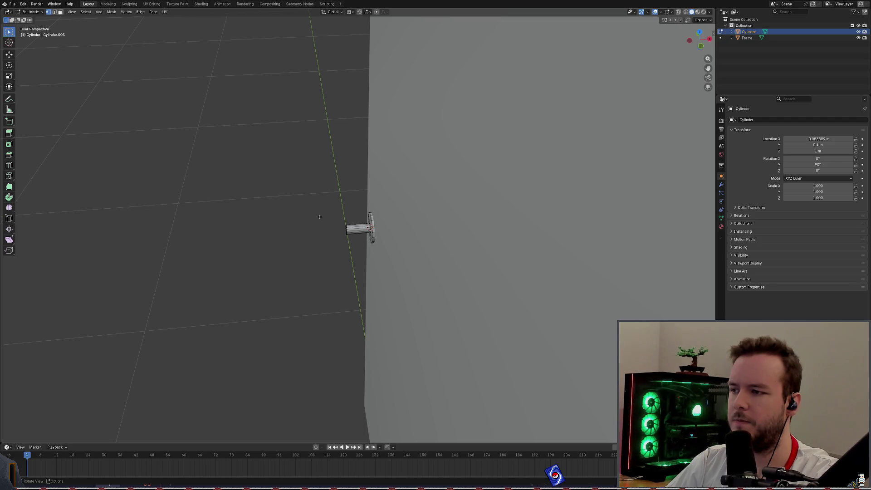
key(KP_Decimal)
middle_drag(349, 199, 336, 174)
Step: Turn on X-ray and box-select all vertices at the shaft's left end
mouse_move(221, 166)
mouse_down()
mouse_move(230, 218)
mouse_move(277, 291)
mouse_up()
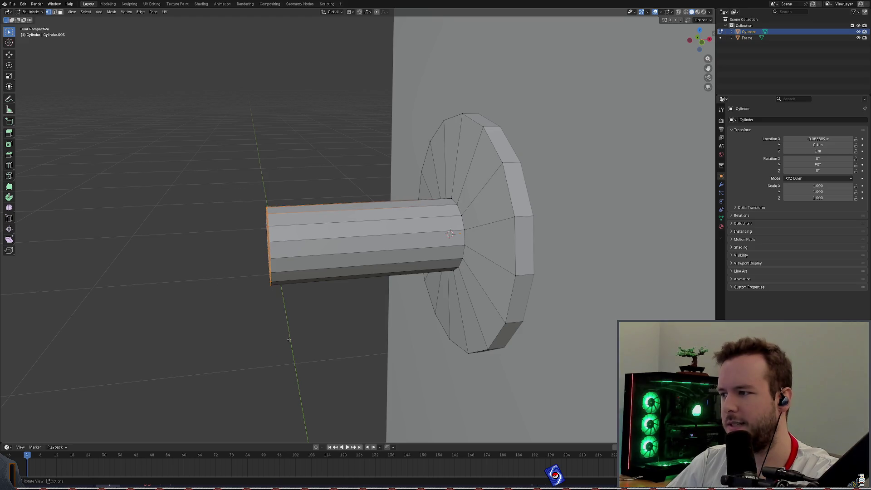
middle_drag(227, 218, 223, 221)
key(alt+a)
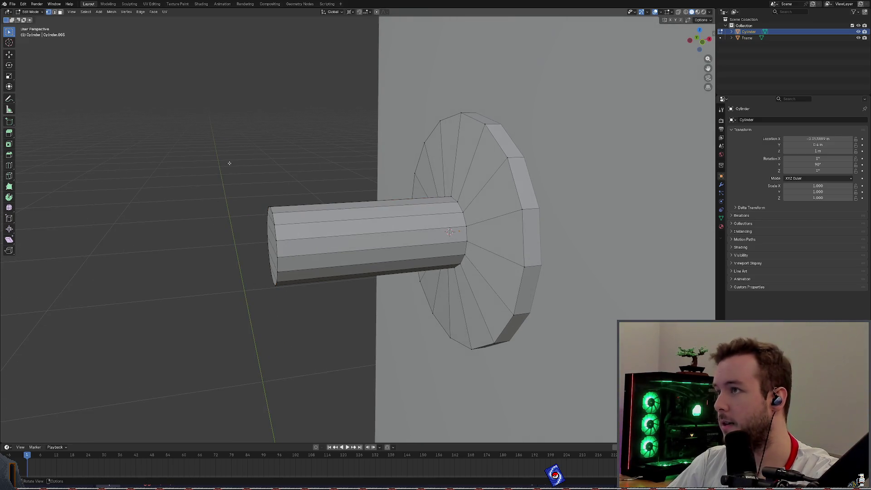
click(678, 11)
drag(215, 186, 307, 327)
Step: Slide the shaft's end vertices along the global X axis
key(g)
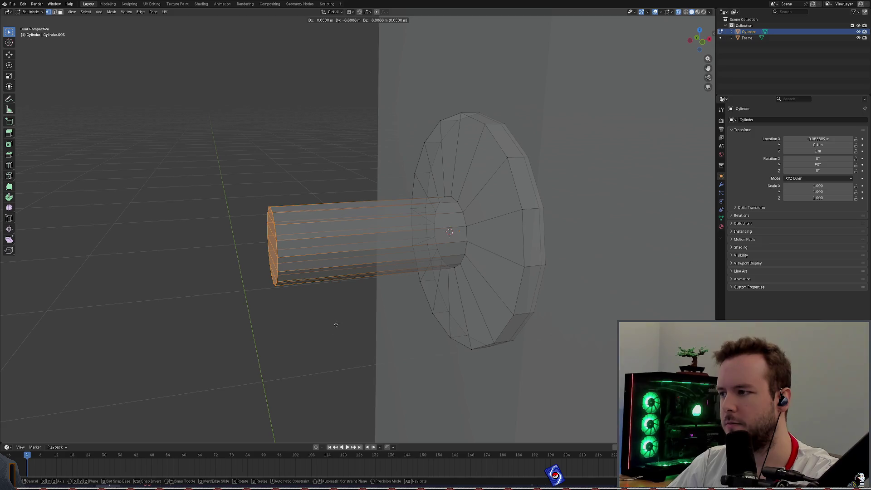
key(y)
key(x)
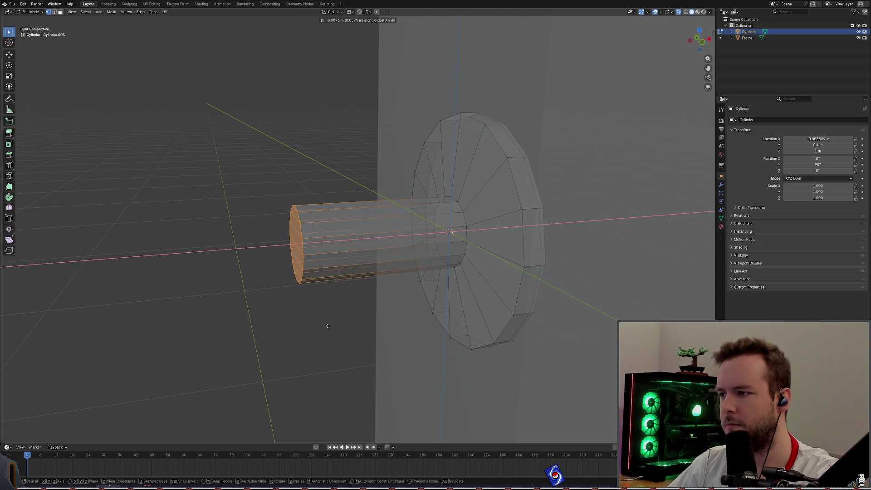
right_click(293, 326)
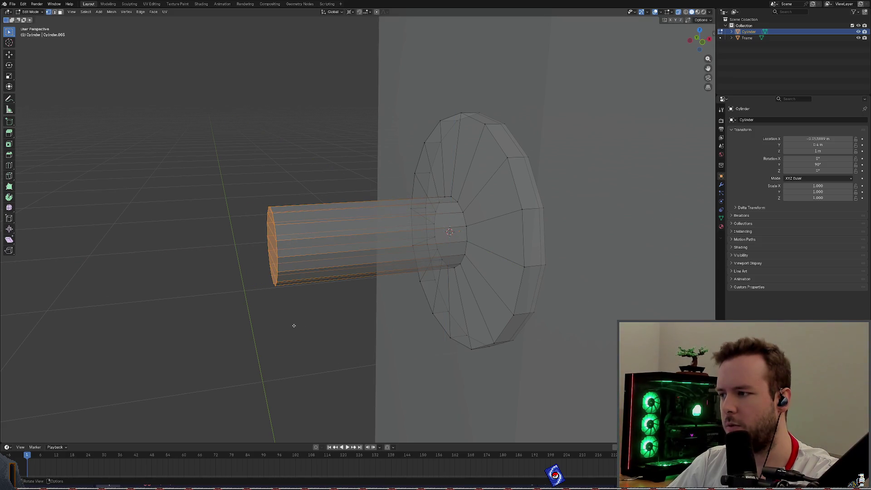
key(g)
key(x)
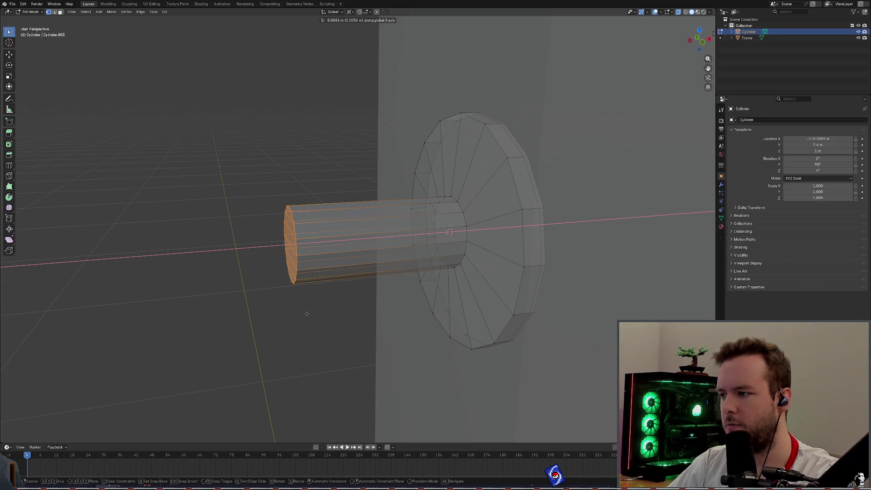
click(307, 313)
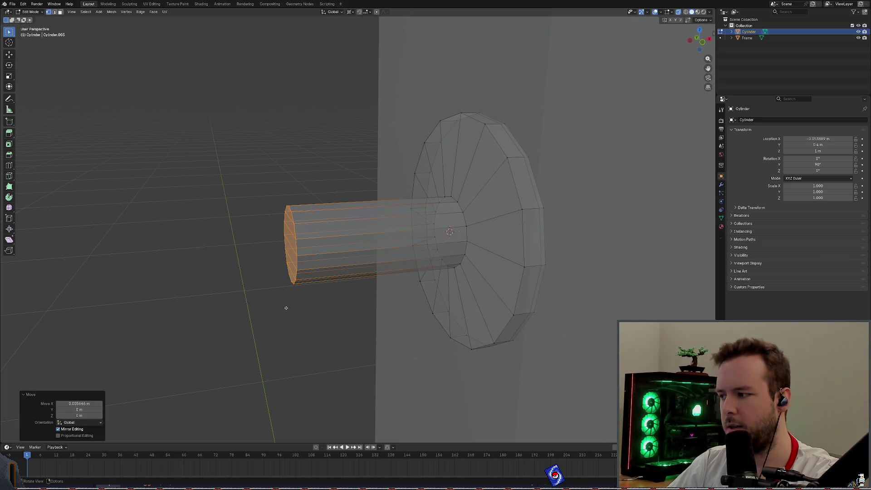
Step: Deselect, then box-select the faces at the shaft's outer end
click(286, 307)
middle_drag(234, 305, 214, 292)
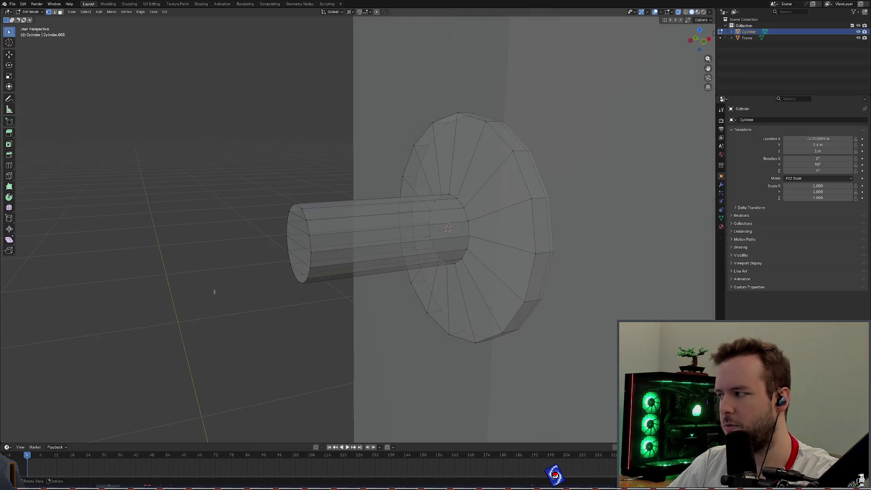
scroll(213, 306, up, 2)
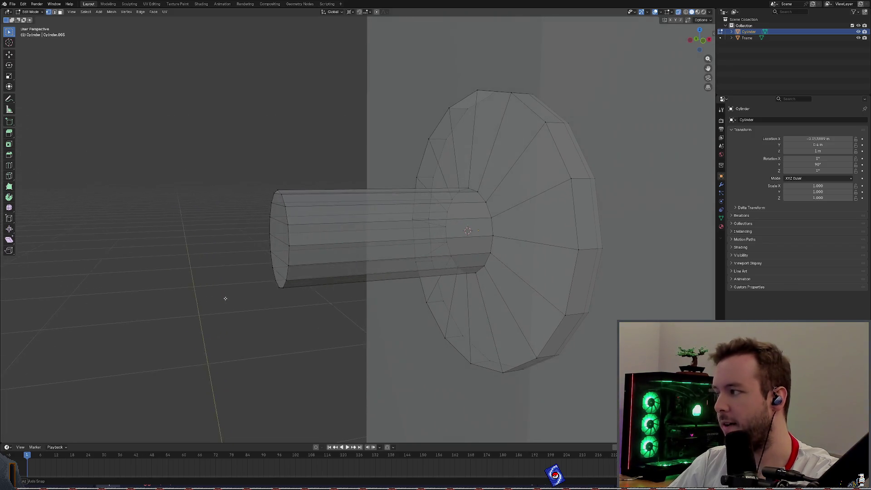
mouse_move(217, 330)
mouse_down()
mouse_move(307, 215)
mouse_move(308, 170)
mouse_up()
click(214, 155)
drag(215, 157, 301, 347)
mouse_move(216, 254)
middle_down()
mouse_move(218, 230)
mouse_move(235, 262)
mouse_move(258, 258)
mouse_move(276, 240)
middle_up()
middle_drag(175, 220, 190, 234)
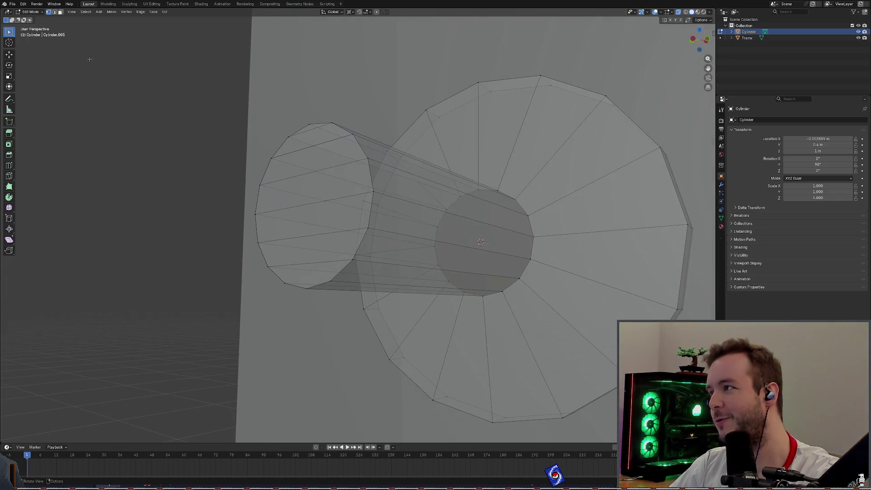
Step: Return to opaque solid shading and select the lower end-cap face in Face mode
key(shift+z)
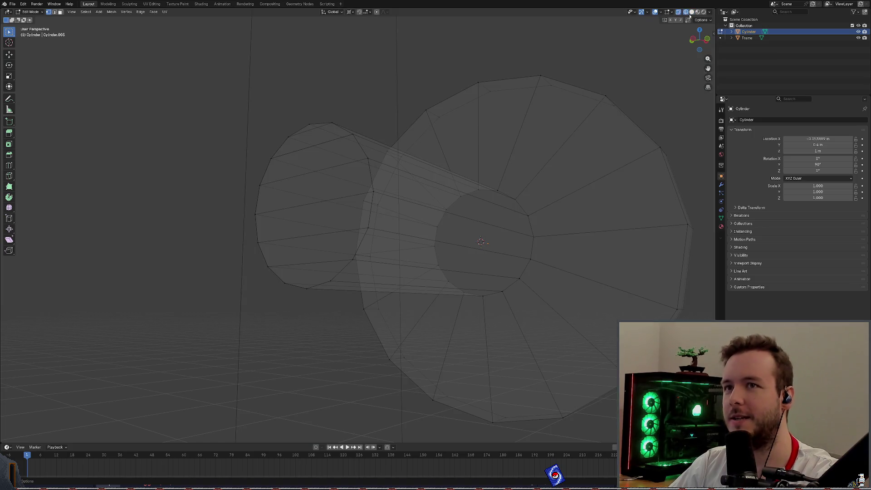
click(692, 12)
click(678, 13)
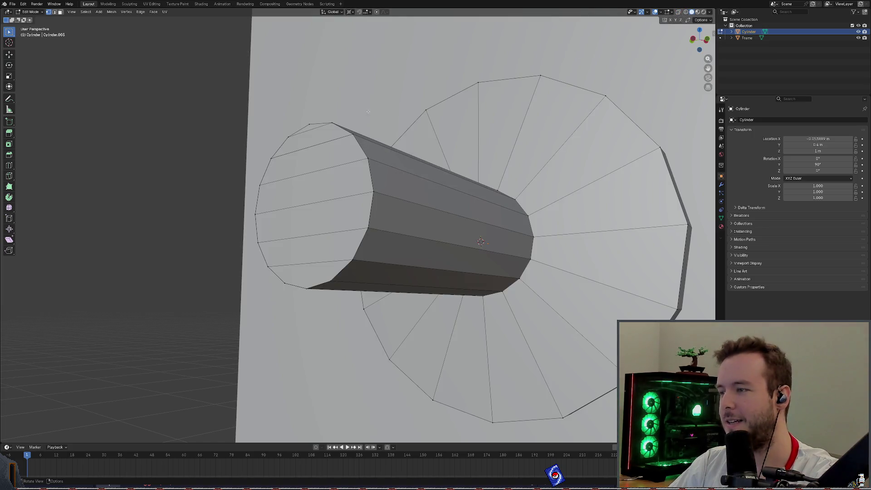
click(60, 12)
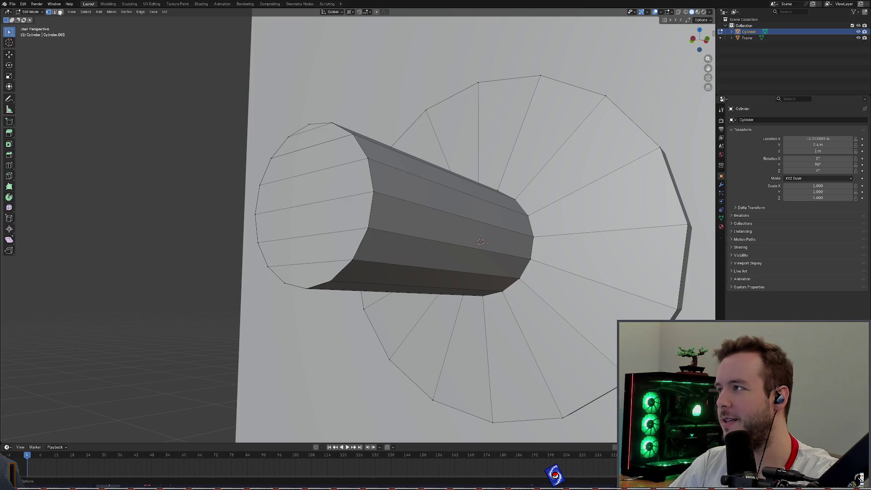
click(311, 274)
Step: Delete the lower end-cap face and save the door file
key(x)
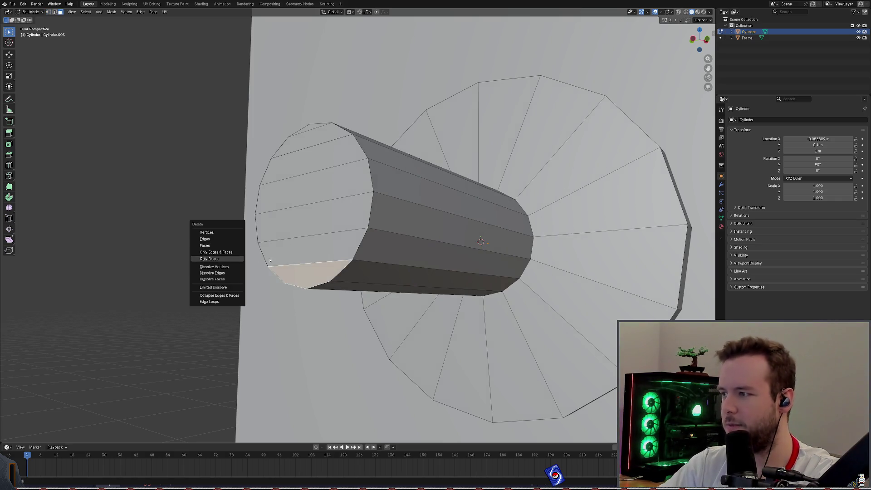
click(213, 238)
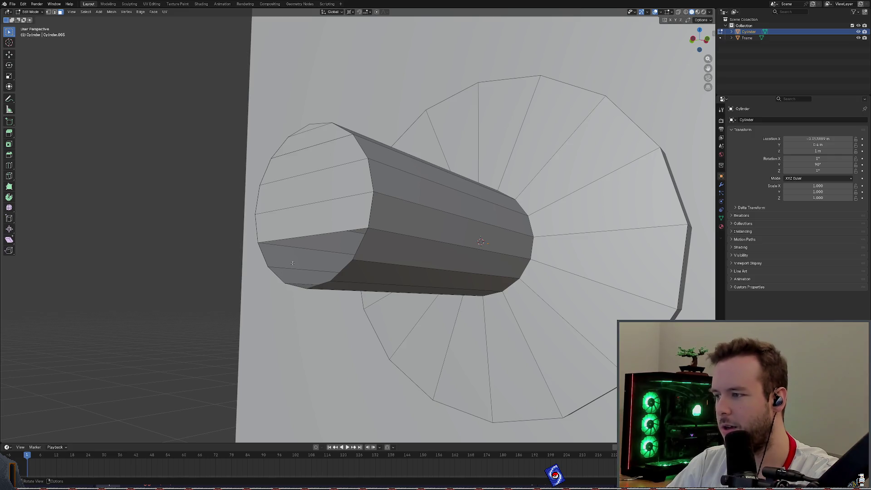
click(49, 12)
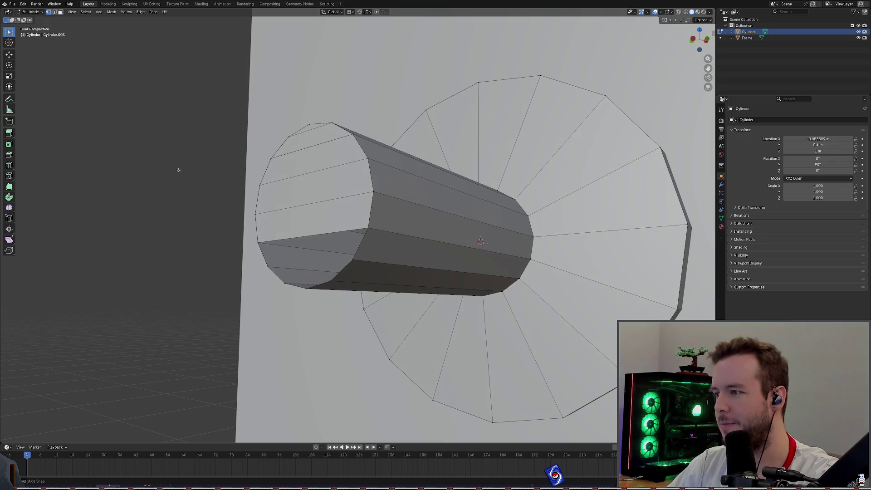
middle_drag(178, 170, 190, 177)
click(370, 284)
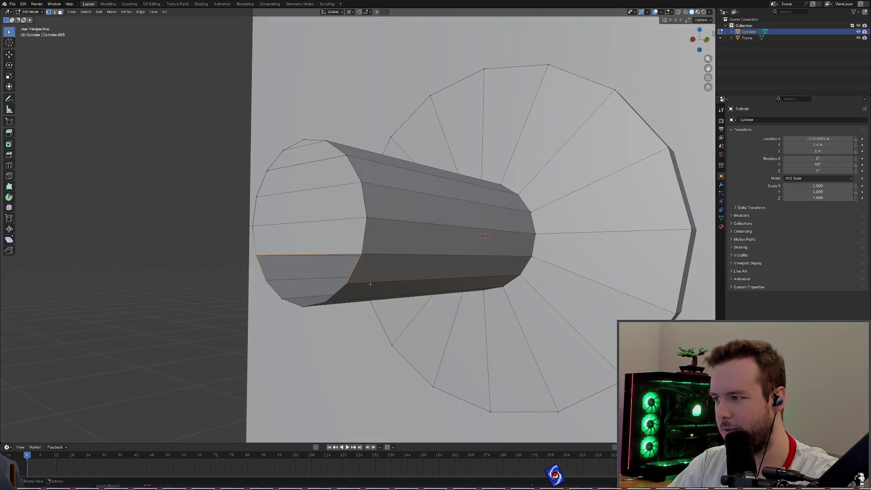
mouse_move(247, 305)
mouse_down()
mouse_move(348, 283)
mouse_move(254, 290)
mouse_move(213, 274)
mouse_up()
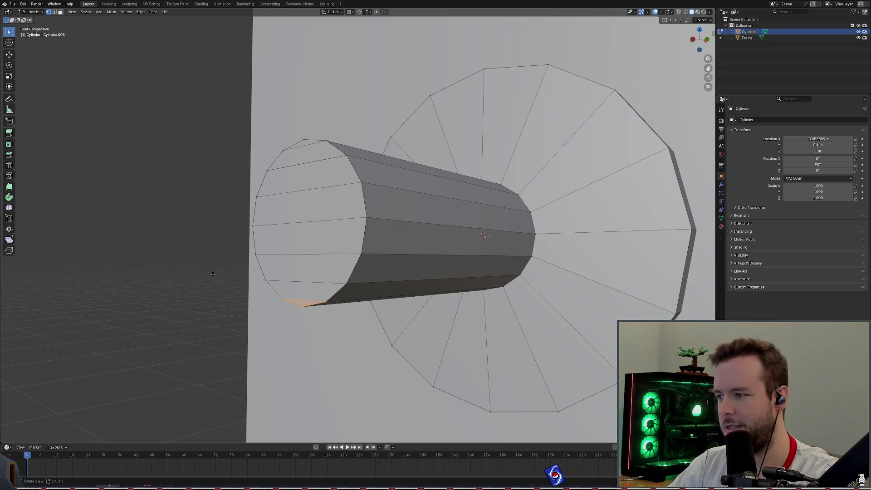
click(213, 274)
key(ctrl+s)
Step: Box-select the remaining end cap and delete its faces
middle_drag(216, 247, 206, 243)
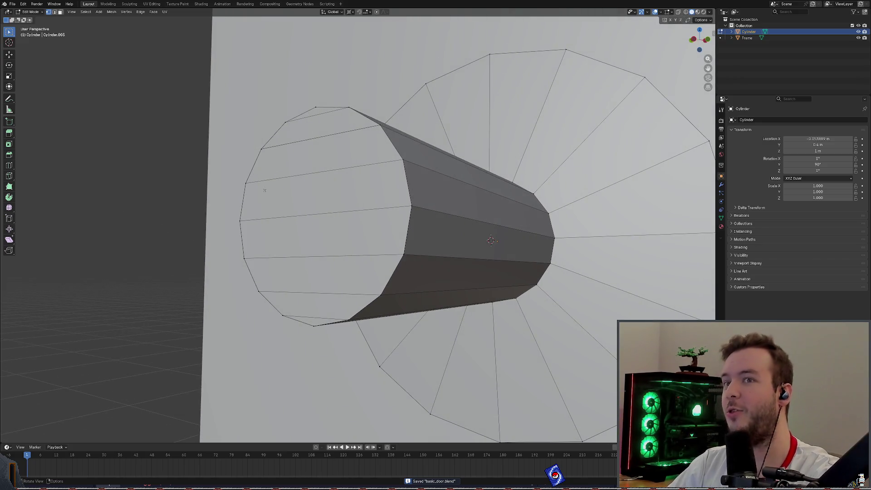
middle_drag(192, 190, 254, 200)
mouse_move(258, 142)
mouse_down()
mouse_move(283, 262)
mouse_move(351, 261)
mouse_up()
right_click(341, 210)
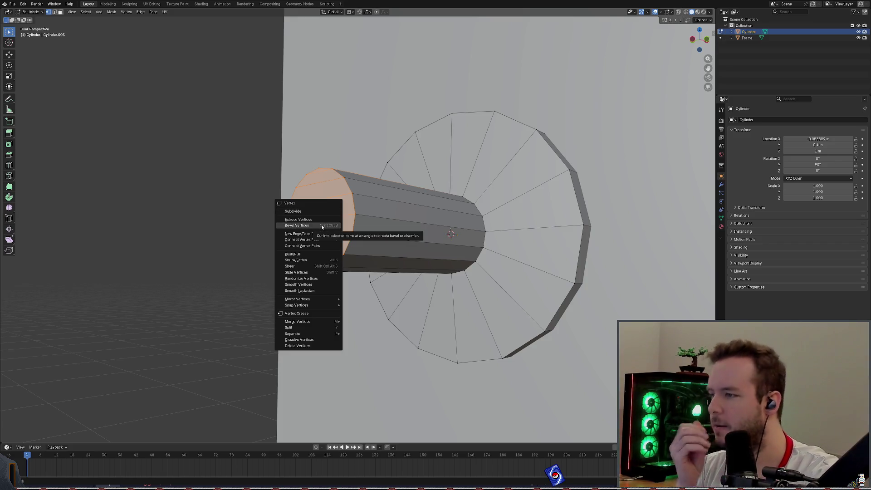
middle_drag(268, 193, 247, 196)
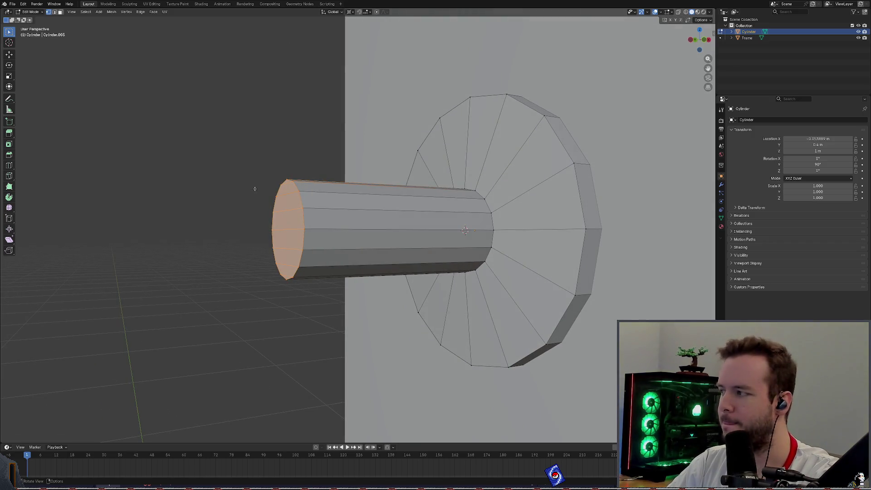
key(x)
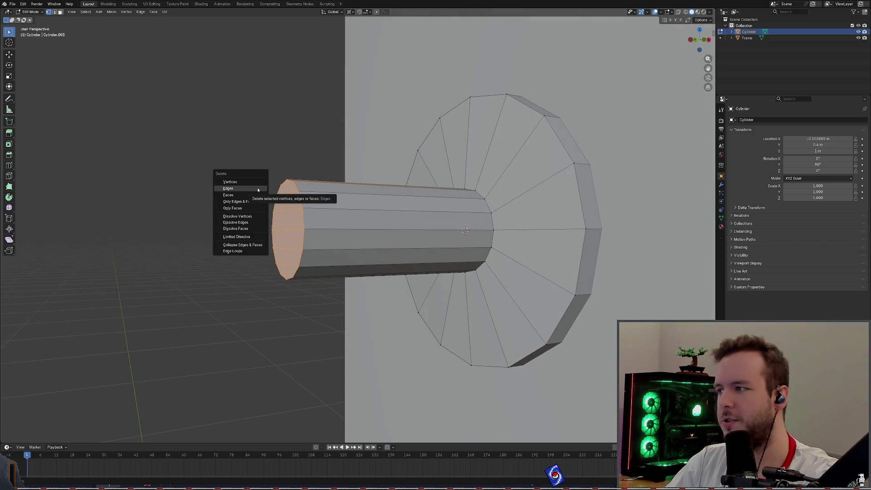
click(242, 195)
Step: In Edge select, delete the faces around two leftover end edges and save
mouse_move(220, 149)
middle_down()
mouse_move(245, 149)
mouse_move(210, 160)
mouse_move(219, 141)
middle_up()
mouse_move(322, 134)
middle_down()
mouse_move(191, 114)
mouse_move(61, 74)
middle_up()
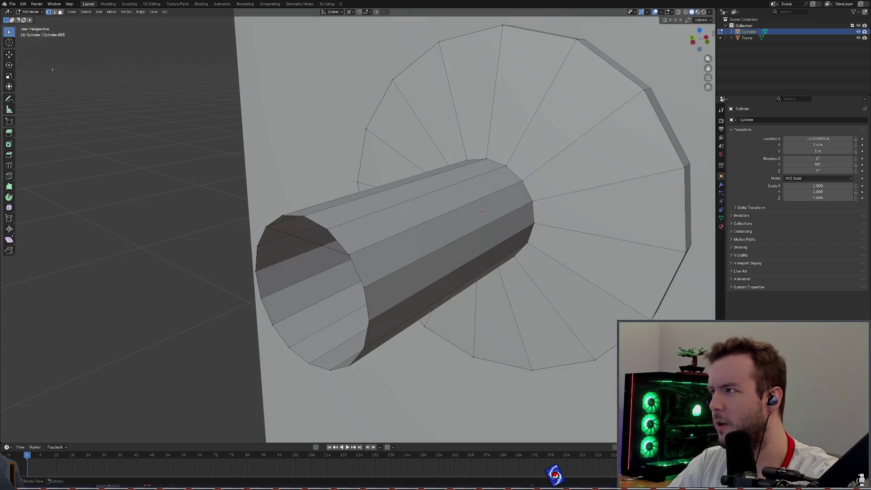
click(55, 12)
click(318, 244)
key(x)
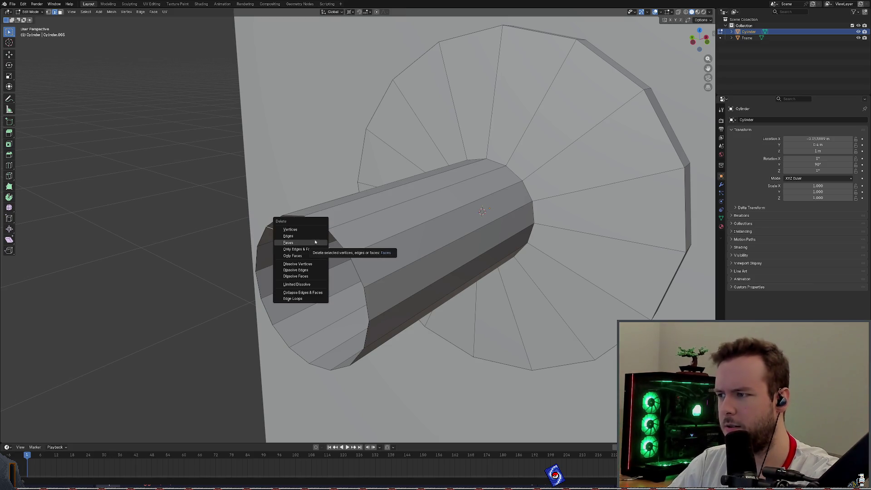
click(315, 242)
click(296, 238)
key(x)
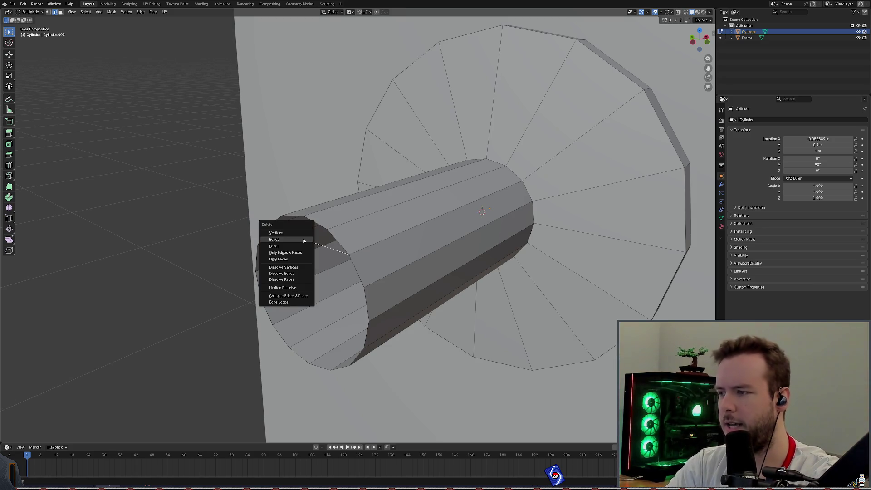
click(295, 237)
mouse_move(207, 205)
middle_down()
mouse_move(201, 184)
mouse_move(220, 199)
mouse_move(196, 160)
mouse_move(272, 136)
middle_up()
key(ctrl+s)
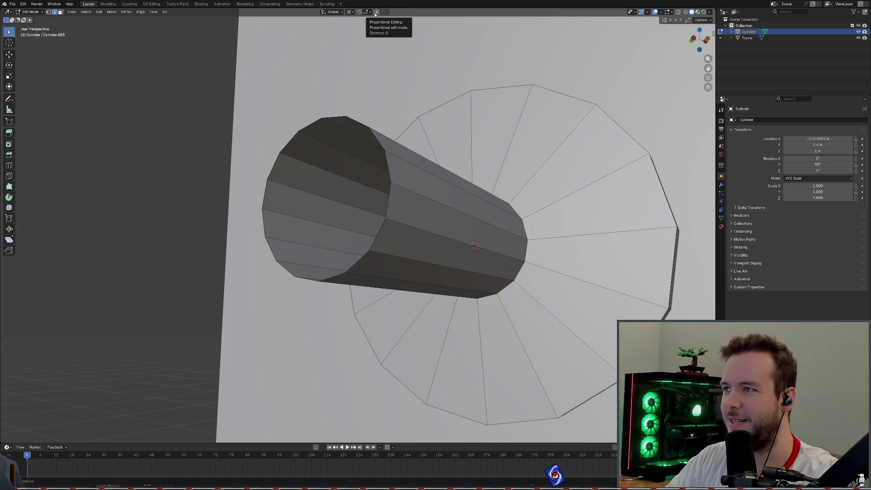
Step: In X-ray, extrude the shaft's end edge loop along X, then box-select the new end ring
middle_drag(345, 113, 290, 152)
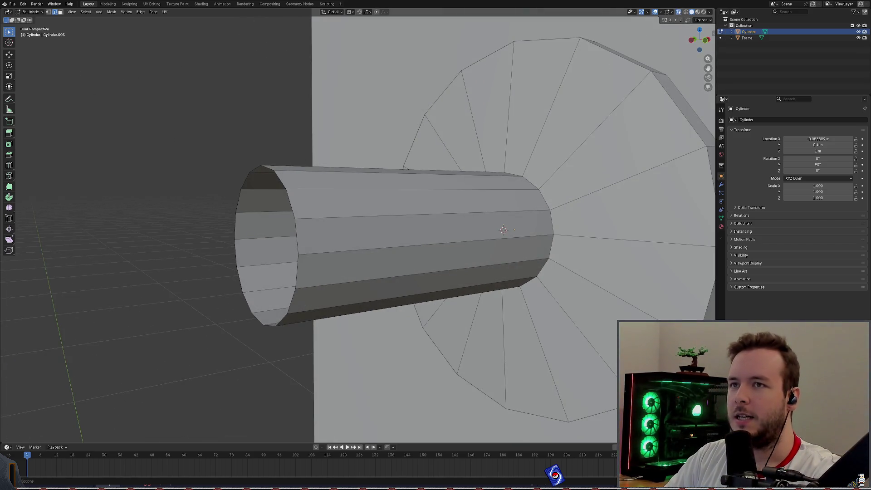
key(alt+z)
alt+click(314, 269)
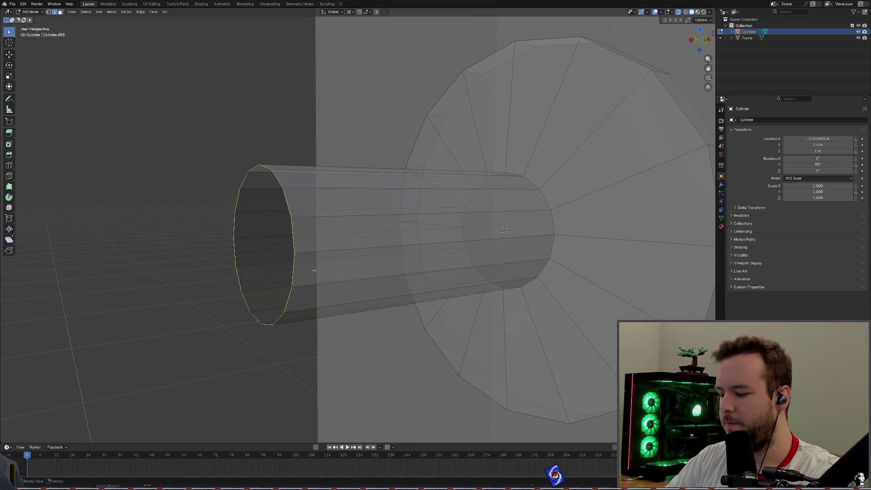
key(e)
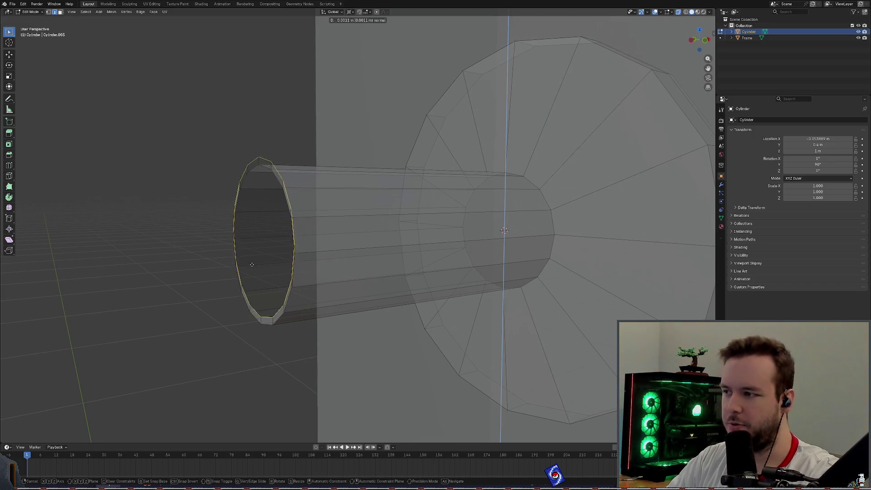
key(x)
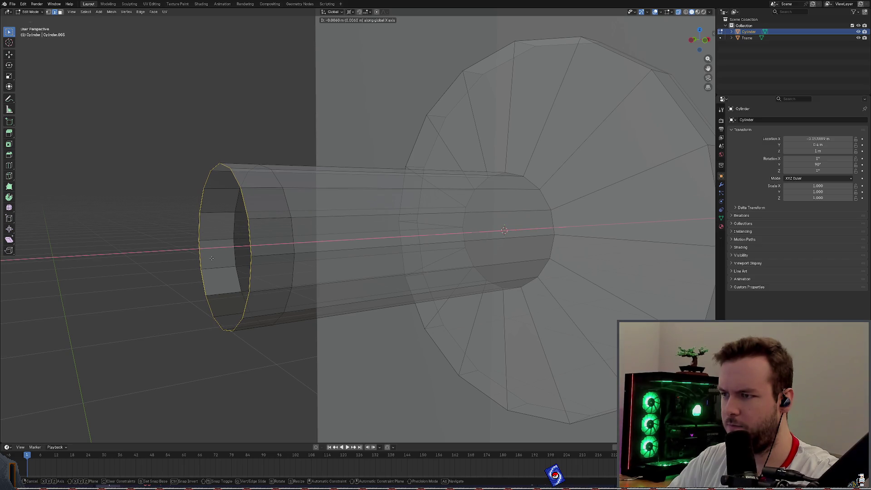
click(211, 258)
click(210, 146)
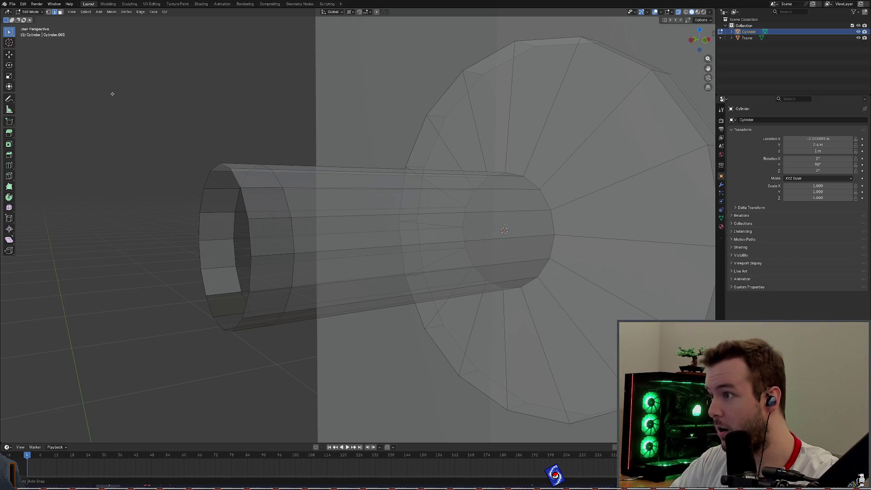
middle_drag(112, 93, 107, 91)
drag(138, 124, 251, 350)
Step: Box-select the shaft's open end ring and fill it with a new face
click(164, 161)
middle_drag(159, 68, 175, 55)
middle_drag(176, 97, 125, 116)
mouse_move(125, 116)
mouse_down()
mouse_move(220, 346)
mouse_move(237, 349)
mouse_move(222, 343)
mouse_up()
middle_drag(222, 343, 288, 194)
middle_drag(283, 181, 282, 182)
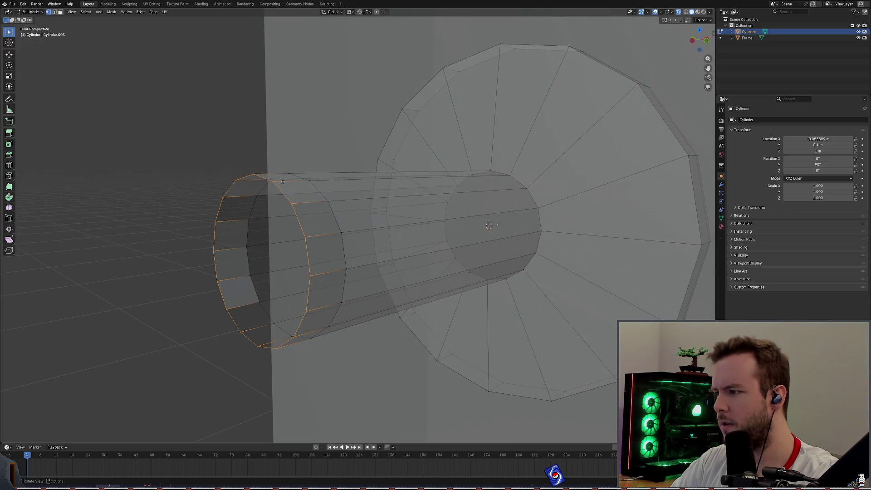
key(f)
key(ctrl+z)
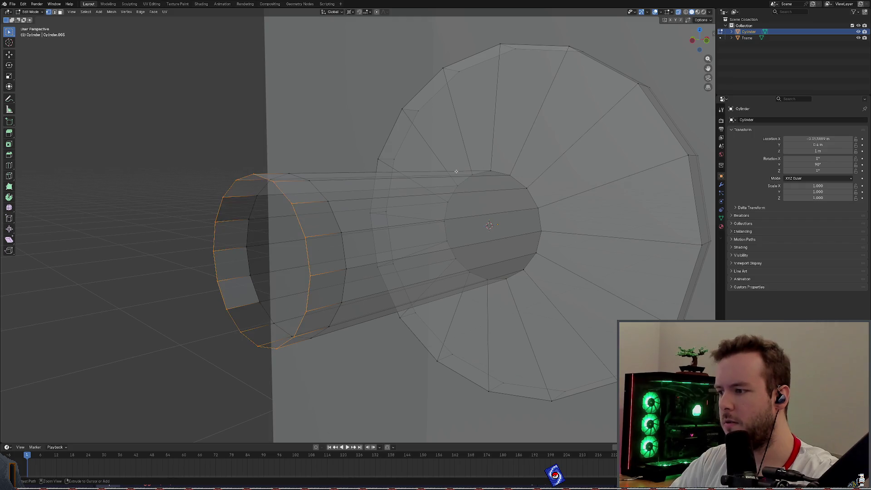
key(f)
click(214, 114)
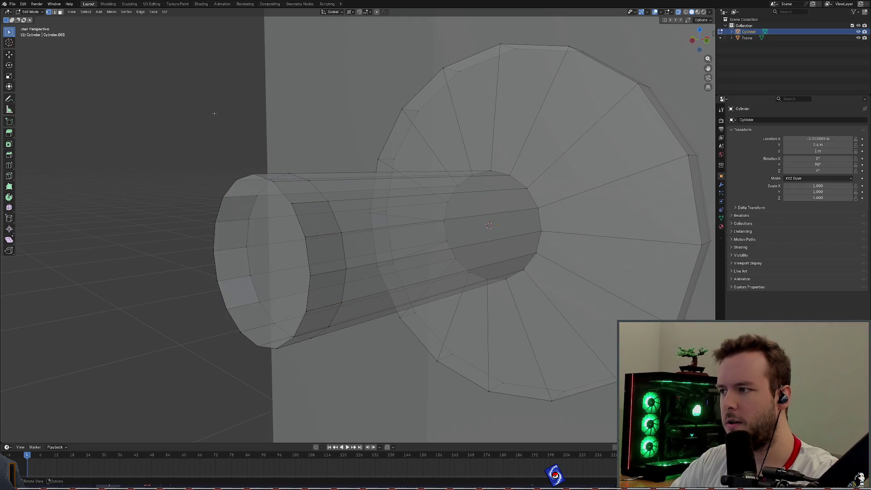
Step: Check the mesh in wireframe, save basic_door.blend, and turn X-ray off
key(ctrl+s)
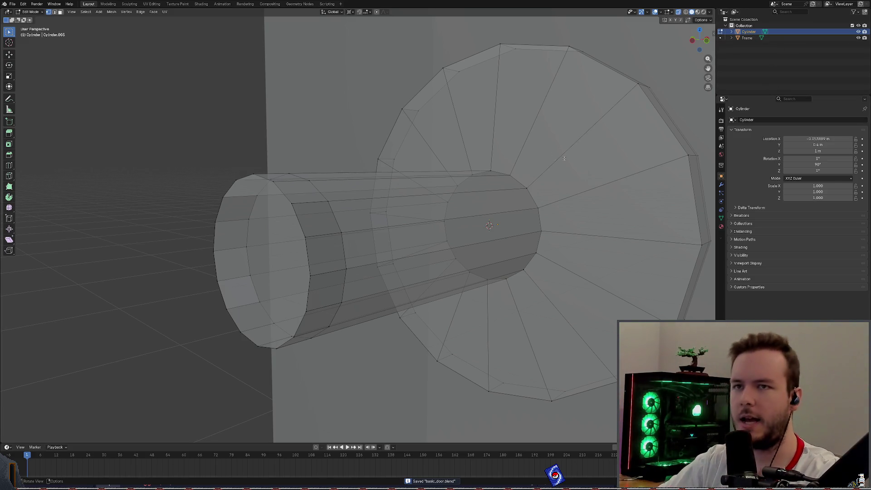
click(685, 12)
click(691, 12)
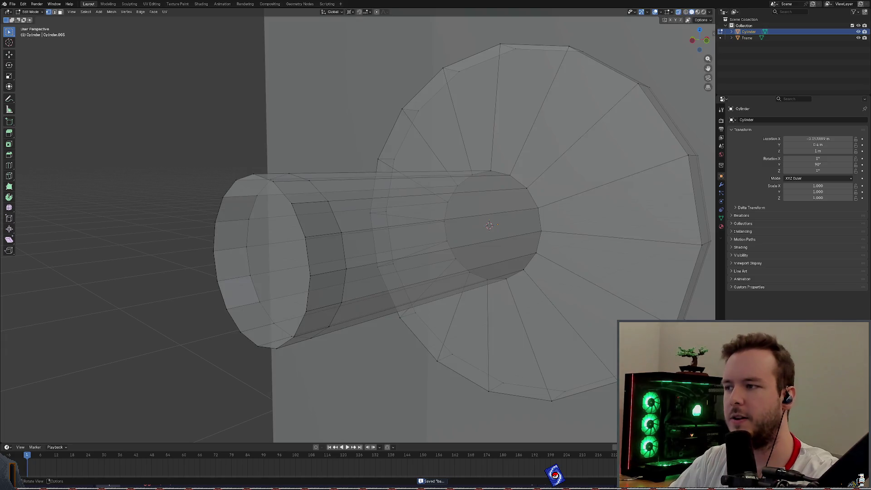
key(ctrl+s)
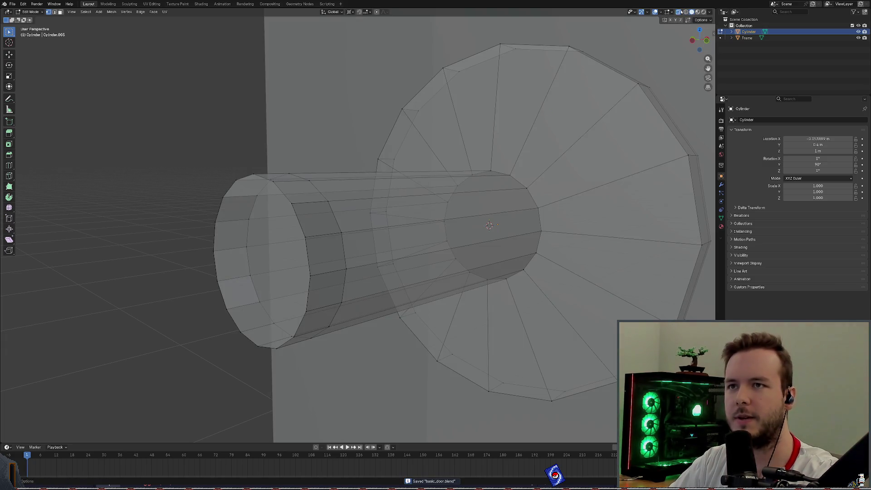
key(alt+z)
middle_drag(317, 168, 232, 166)
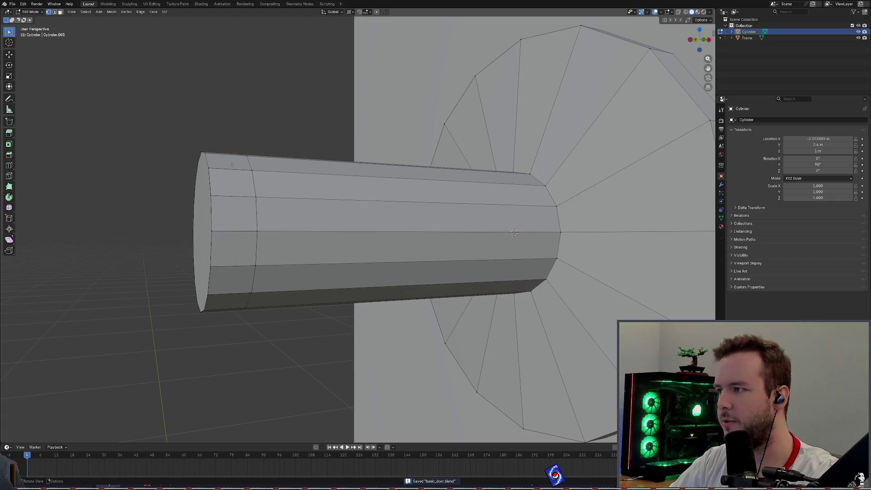
Step: Select the ring of faces around the shaft's end, delete it, and save
middle_drag(78, 44, 105, 77)
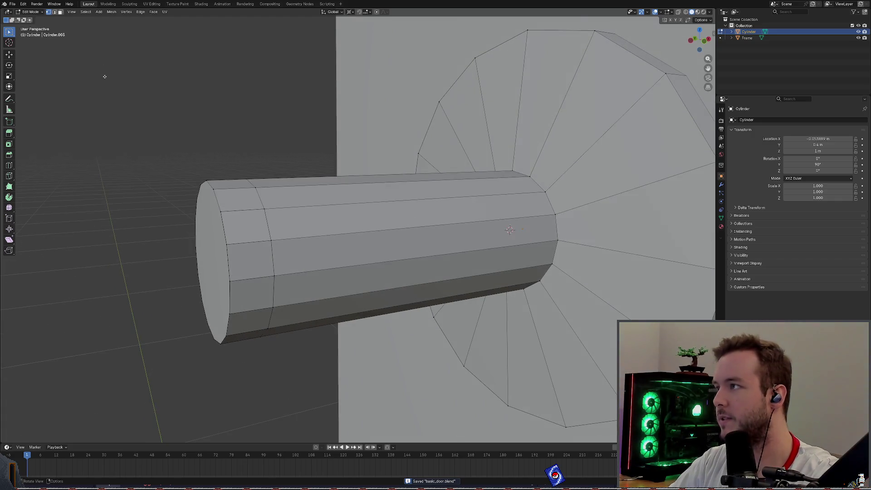
click(61, 13)
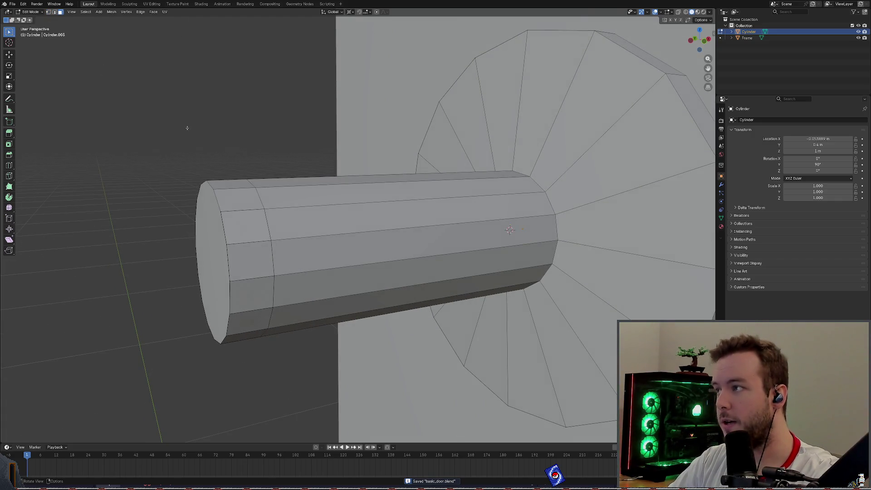
click(249, 206)
middle_drag(248, 206, 241, 205)
ctrl+click(241, 205)
shift+middle_drag(241, 245, 241, 209)
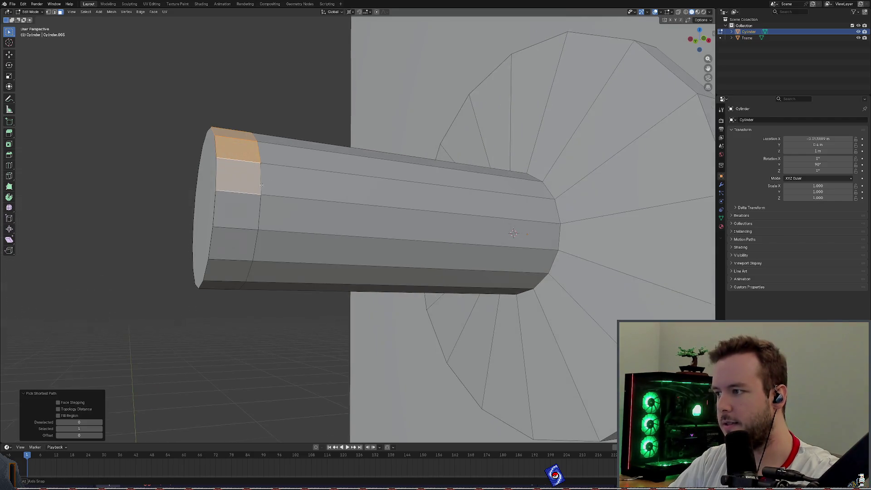
ctrl+click(238, 240)
mouse_move(238, 240)
middle_down()
mouse_move(282, 206)
mouse_move(346, 195)
mouse_move(340, 213)
mouse_move(343, 195)
mouse_move(325, 210)
middle_up()
scroll(282, 206, down, 3)
key(x)
click(339, 205)
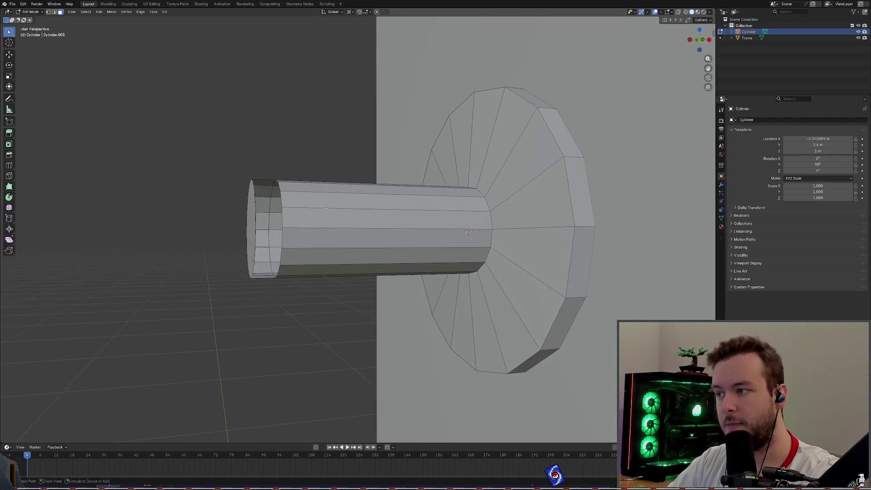
key(ctrl+s)
Step: Box-select the faces at the shaft's end and switch to Top view
mouse_move(303, 150)
middle_down()
mouse_move(268, 179)
mouse_move(242, 164)
middle_up()
drag(223, 131, 314, 318)
middle_drag(314, 317, 283, 238)
scroll(270, 212, up, 4)
scroll(292, 239, down, 3)
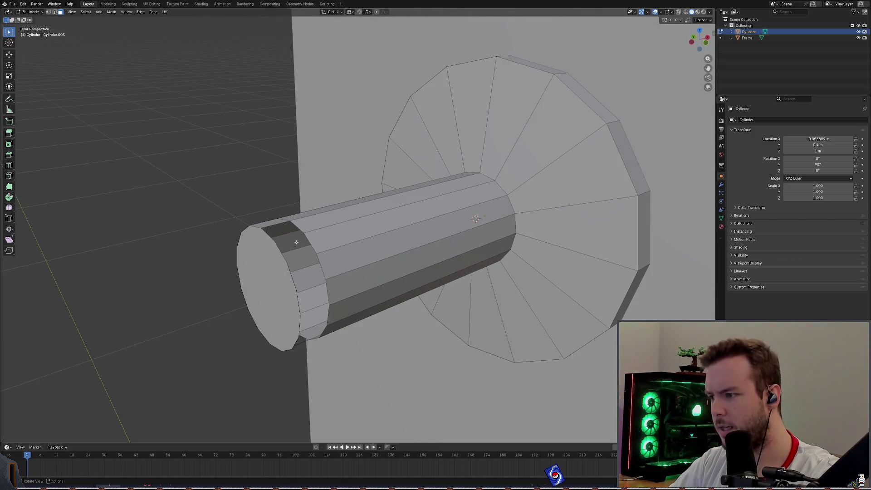
click(700, 31)
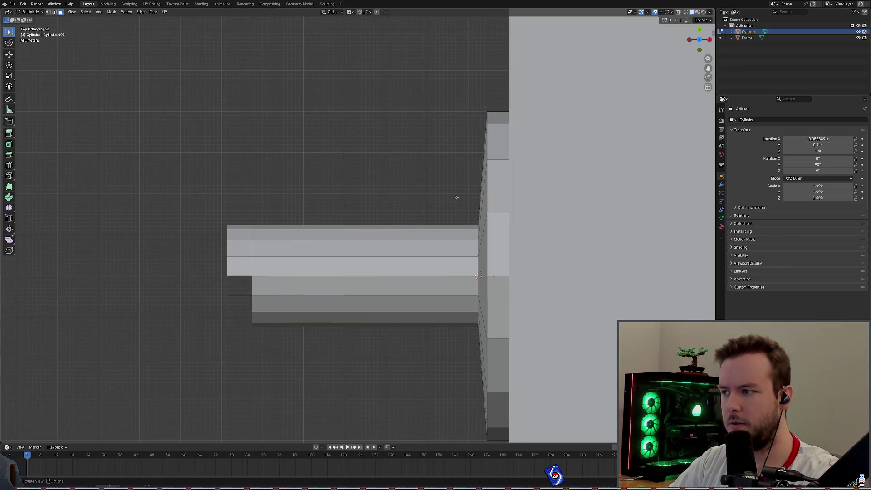
Step: Inspect the shaft's end from several angles, trying and then clearing a face selection
middle_drag(186, 220, 244, 212)
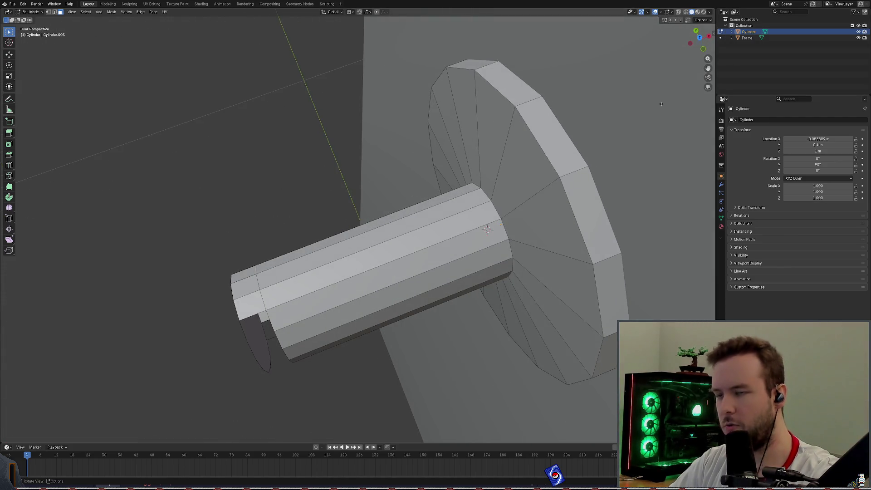
click(699, 39)
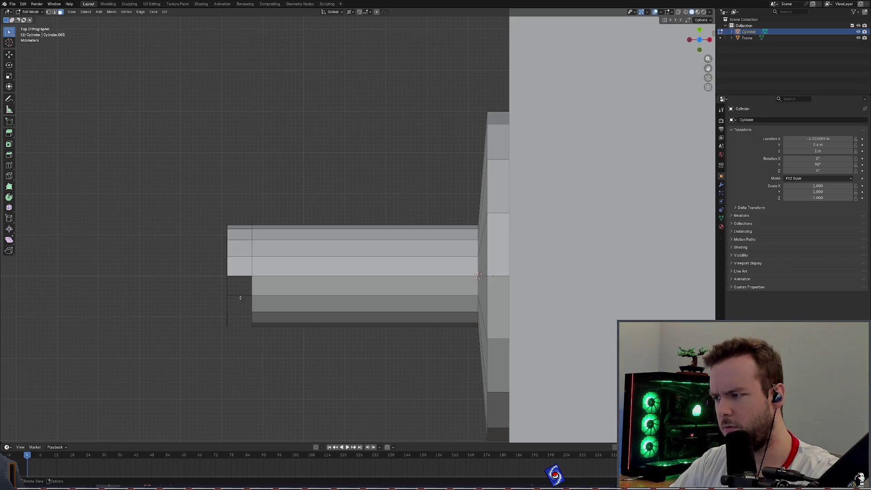
mouse_move(236, 293)
middle_down()
mouse_move(285, 187)
mouse_move(274, 174)
mouse_move(406, 80)
middle_up()
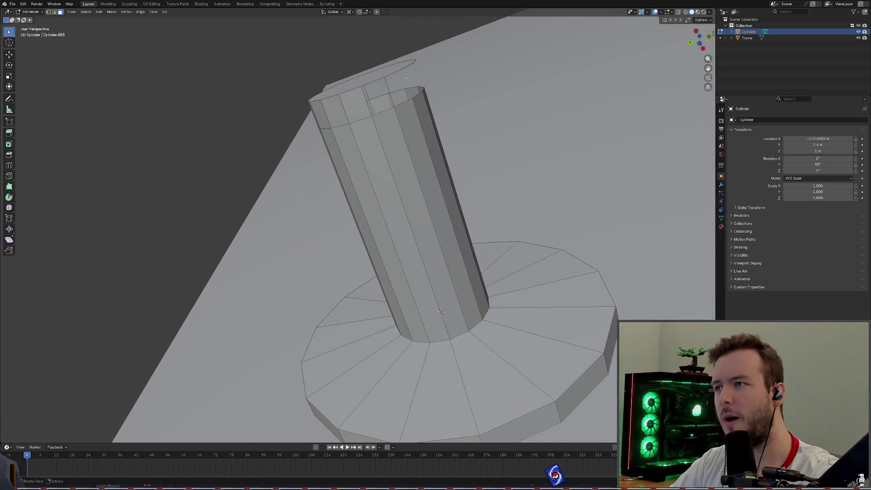
middle_drag(241, 66, 140, 51)
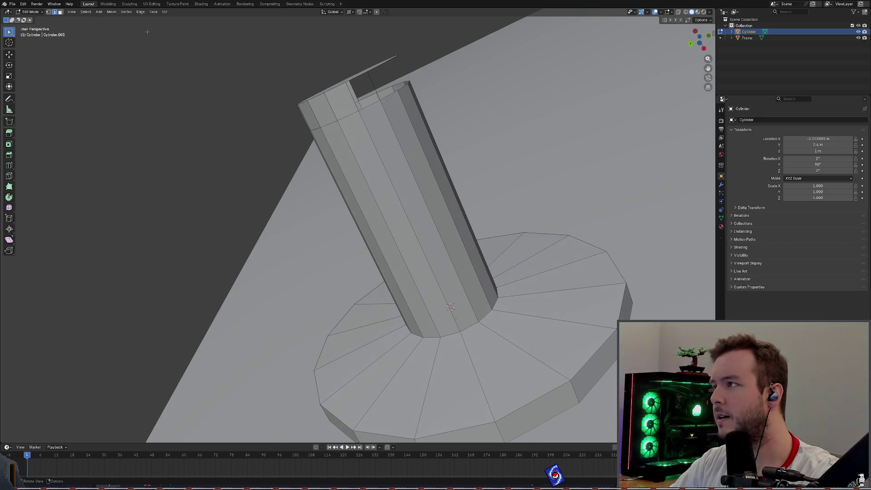
right_click(371, 84)
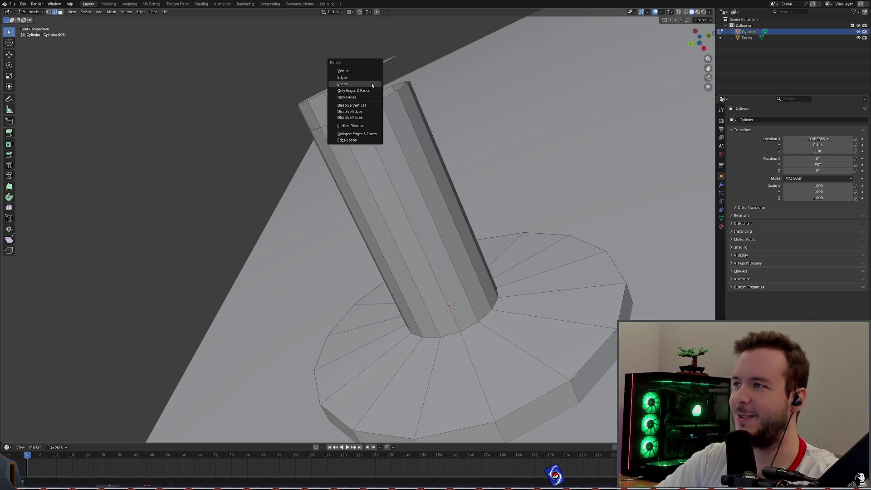
key(Escape)
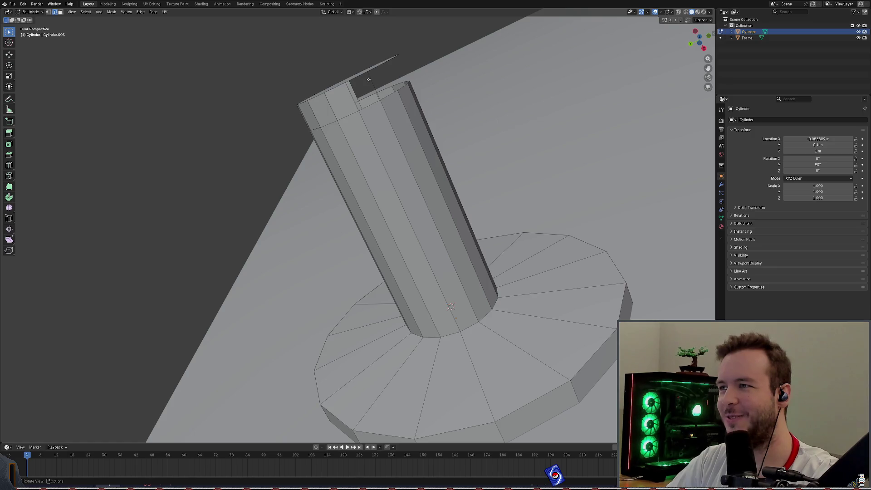
right_click(371, 80)
key(Escape)
mouse_move(362, 82)
middle_down()
mouse_move(444, 89)
mouse_move(362, 134)
mouse_move(258, 93)
middle_up()
mouse_move(200, 60)
mouse_down()
mouse_move(268, 229)
mouse_move(296, 253)
mouse_up()
middle_drag(281, 85, 257, 86)
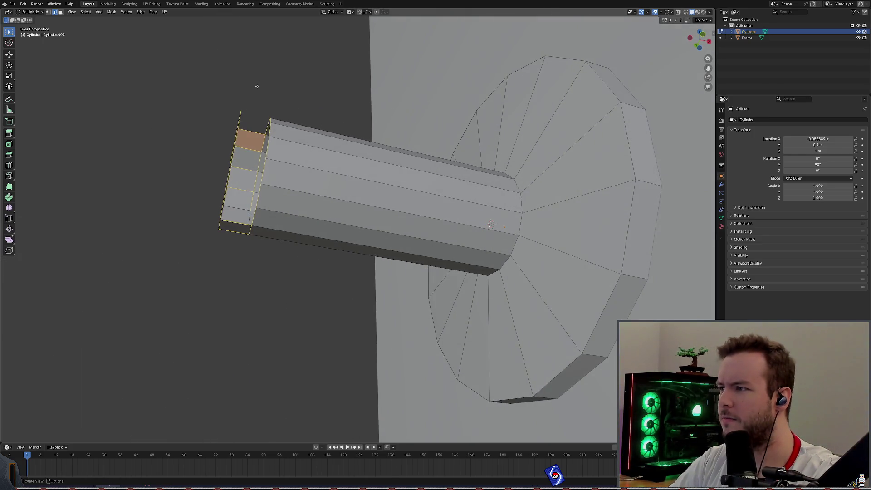
key(alt+a)
Step: Turn on X-ray and box-select all the faces at the shaft's end
key(alt+z)
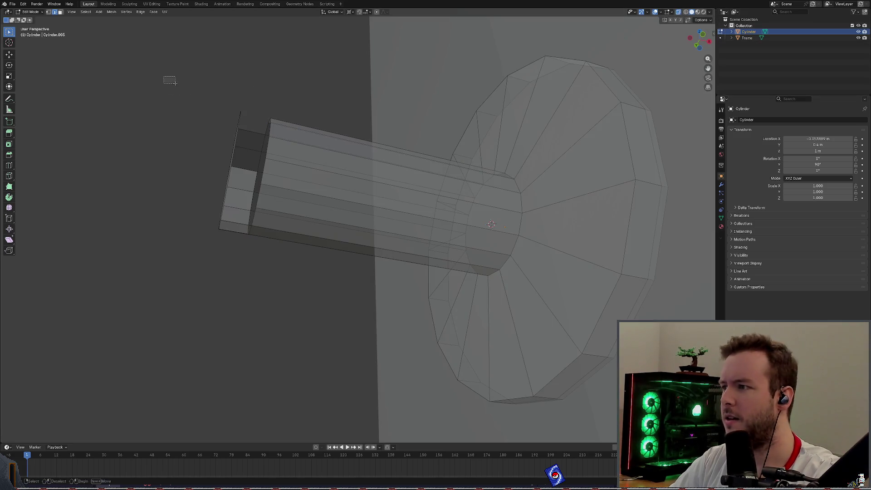
drag(175, 82, 295, 271)
right_click(236, 196)
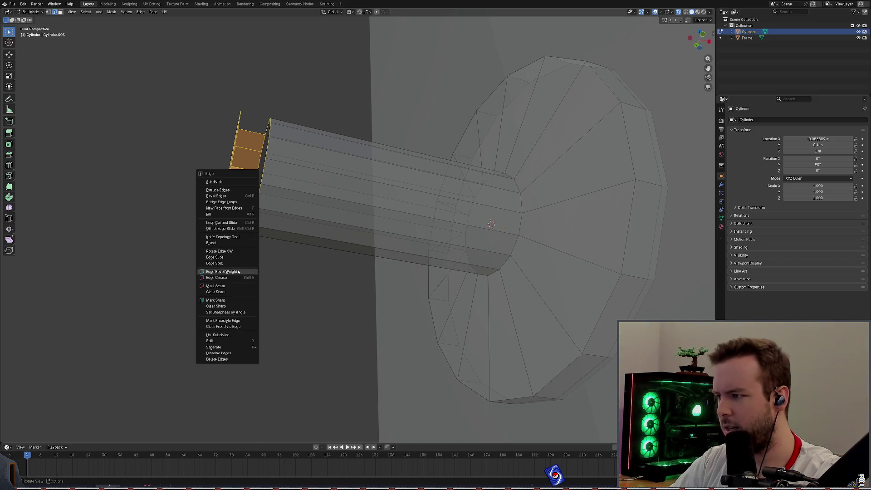
key(Escape)
click(194, 91)
drag(180, 78, 320, 276)
mouse_move(219, 176)
middle_down()
mouse_move(254, 181)
mouse_move(222, 145)
mouse_move(224, 122)
middle_up()
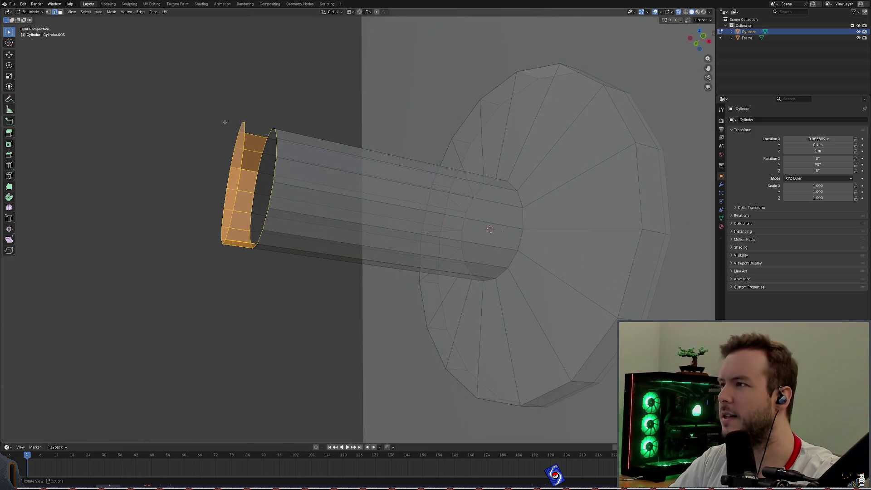
Step: Run Mesh > Clean Up > Merge by Distance, removing 21 duplicate vertices
click(141, 11)
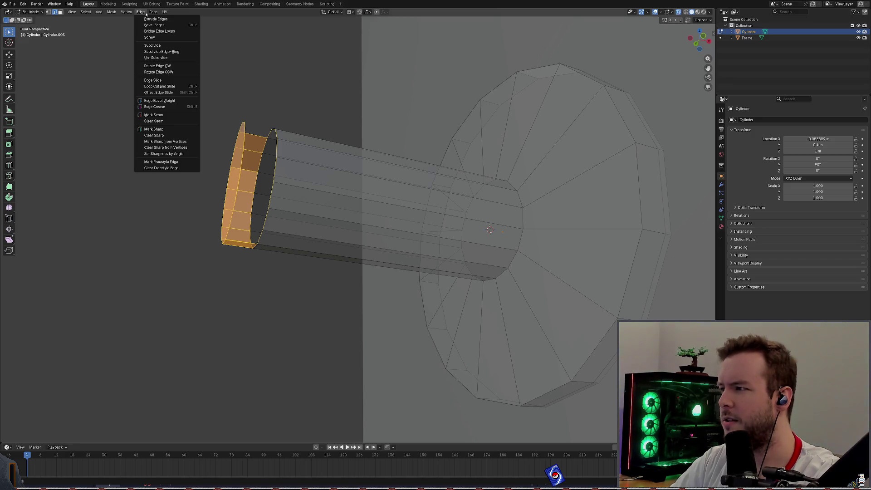
mouse_move(127, 12)
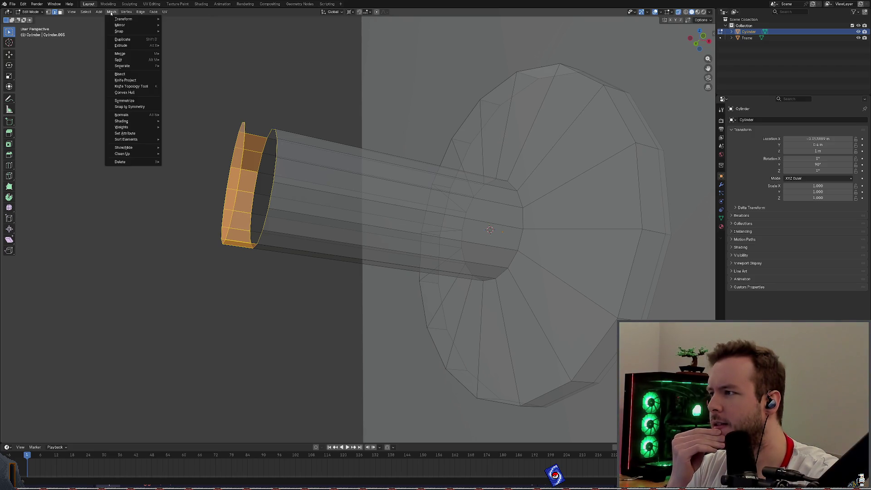
mouse_move(152, 154)
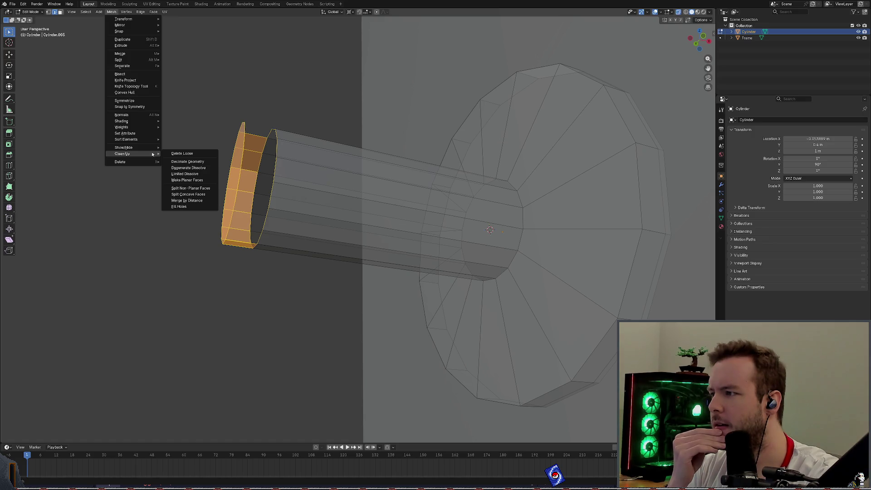
click(185, 200)
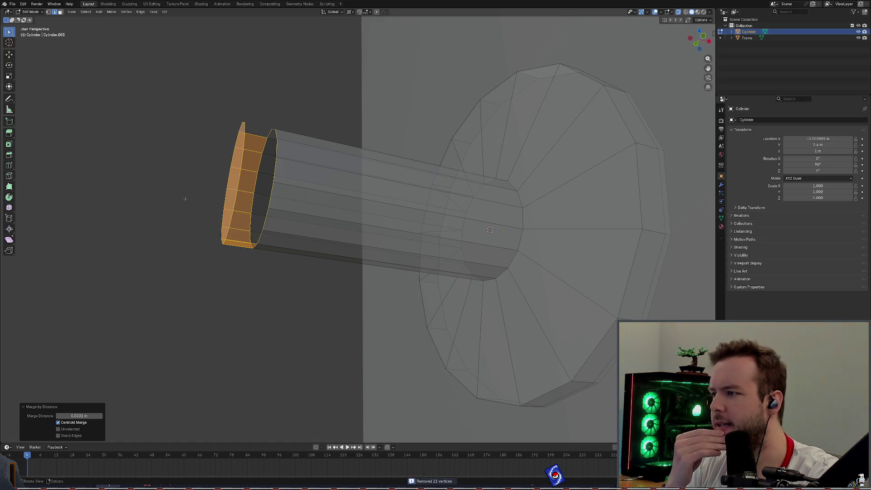
mouse_move(179, 207)
middle_down()
mouse_move(191, 191)
mouse_move(155, 185)
mouse_move(195, 150)
mouse_move(204, 163)
mouse_move(183, 194)
mouse_move(199, 246)
middle_up()
Step: In Top view, box-select the lower-left end rectangle's edges, cancelling an accidental move
click(194, 189)
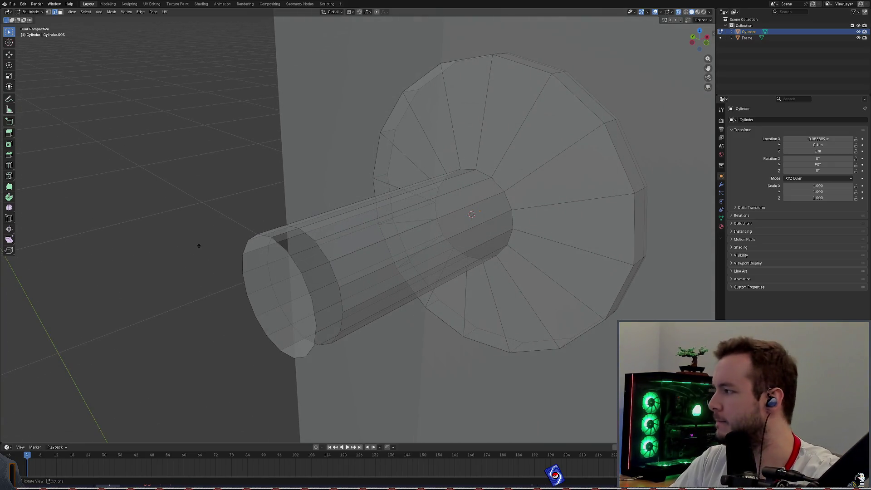
mouse_move(224, 226)
middle_down()
mouse_move(216, 159)
mouse_move(217, 189)
mouse_move(228, 193)
middle_up()
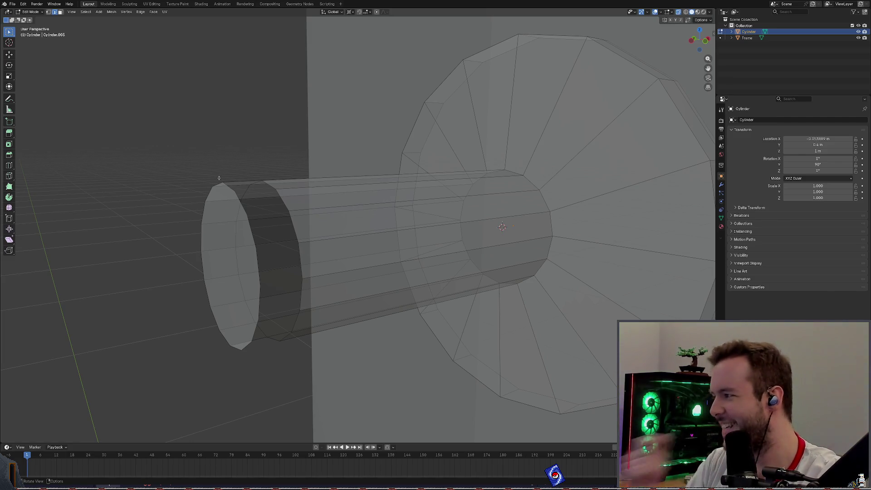
mouse_move(251, 197)
middle_down()
mouse_move(190, 118)
mouse_move(194, 80)
mouse_move(268, 117)
mouse_move(310, 198)
middle_up()
key(KP_7)
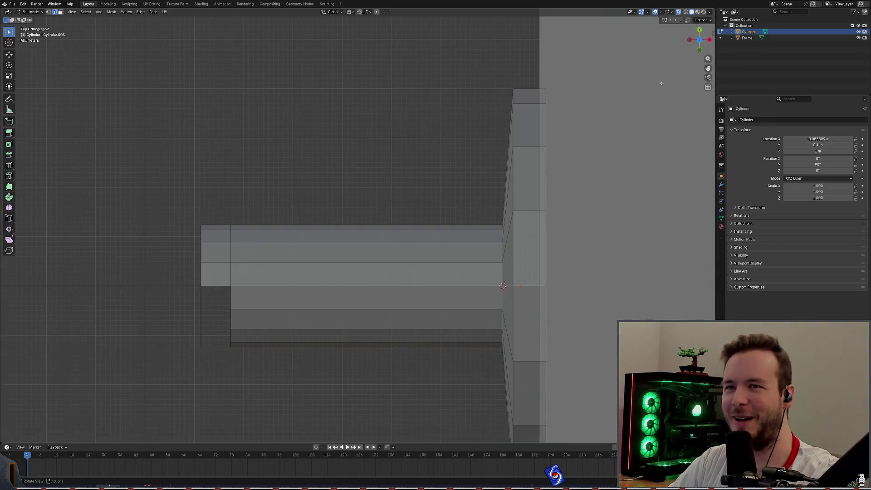
drag(185, 375, 244, 278)
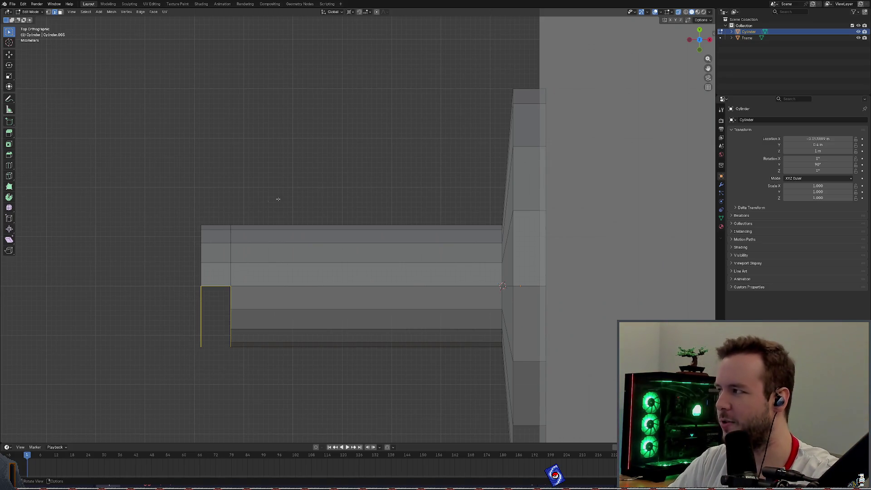
mouse_move(288, 185)
middle_down()
mouse_move(327, 110)
mouse_move(337, 120)
mouse_move(225, 152)
mouse_move(396, 246)
middle_up()
key(g)
key(Escape)
Step: Return to Top view and box-select the short edge at the shaft's end
key(alt+a)
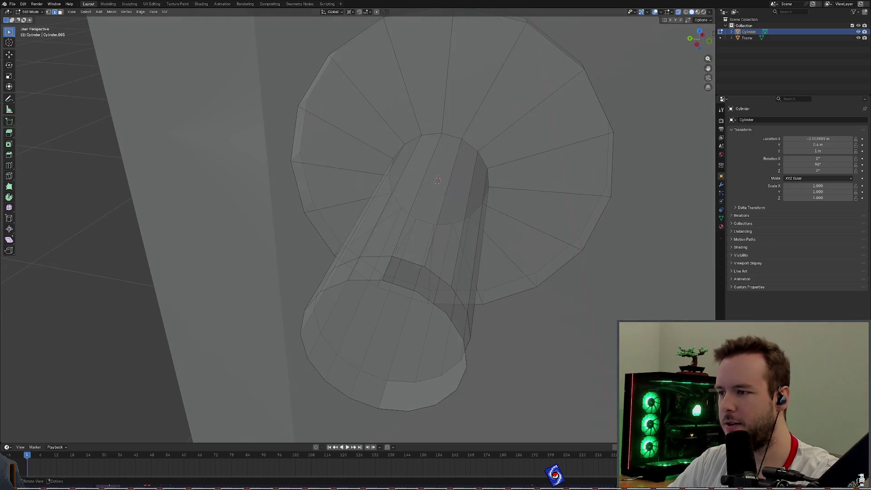
middle_drag(385, 290, 410, 308)
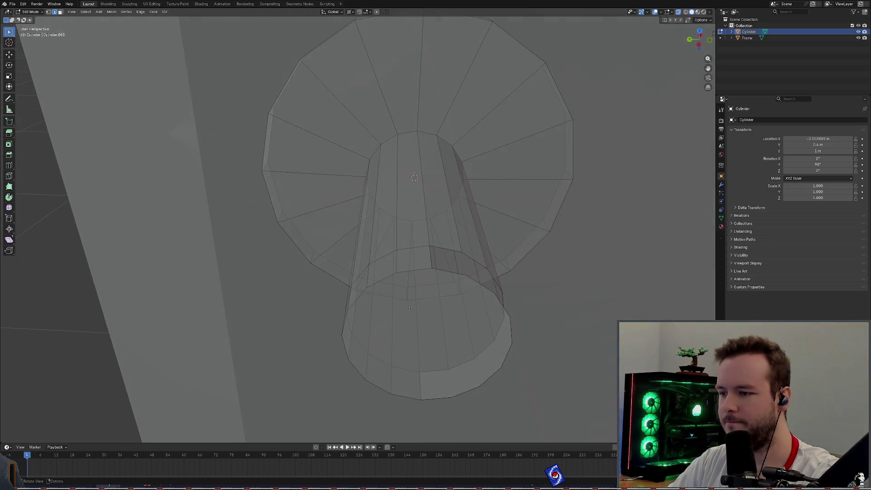
click(700, 35)
middle_drag(345, 190, 332, 182)
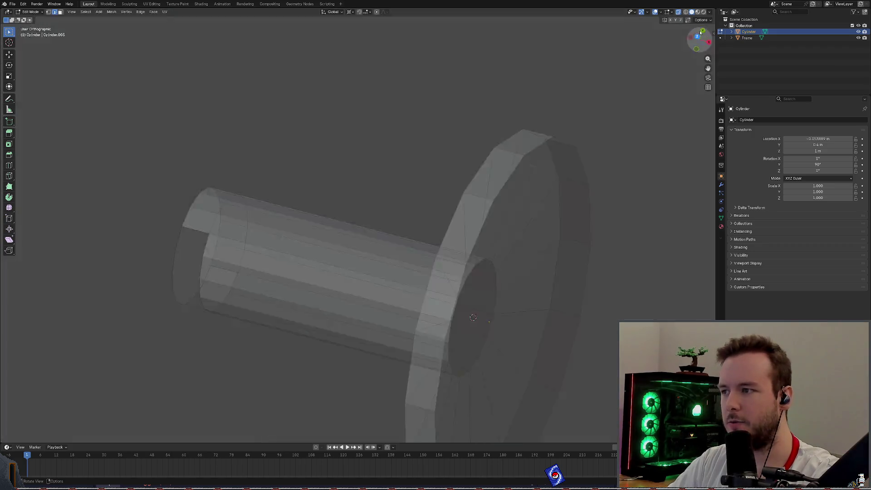
key(KP_7)
drag(180, 301, 252, 275)
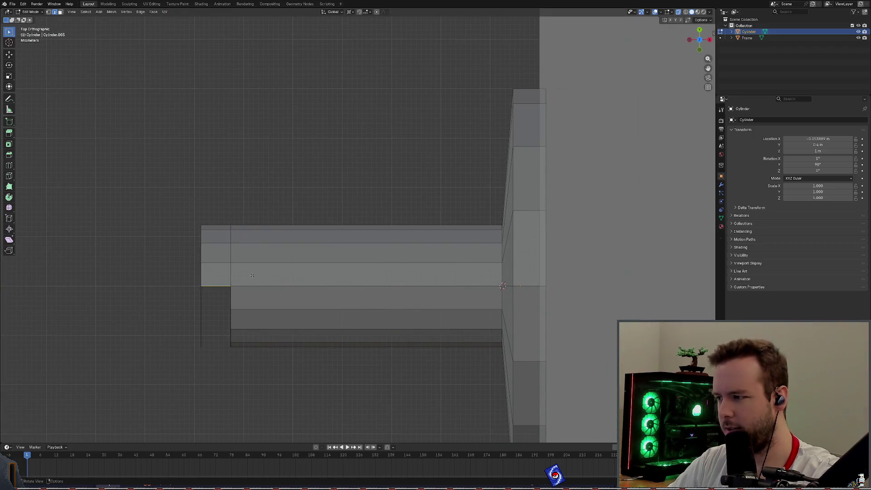
Step: Extrude the shaft's end face outward a short distance along its normal
key(e)
right_click(227, 326)
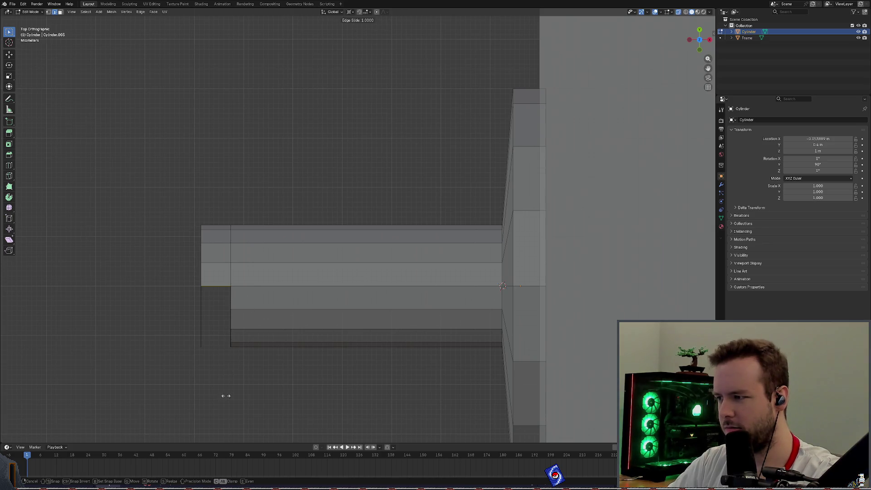
mouse_move(225, 396)
middle_down()
mouse_move(253, 208)
mouse_move(277, 151)
middle_up()
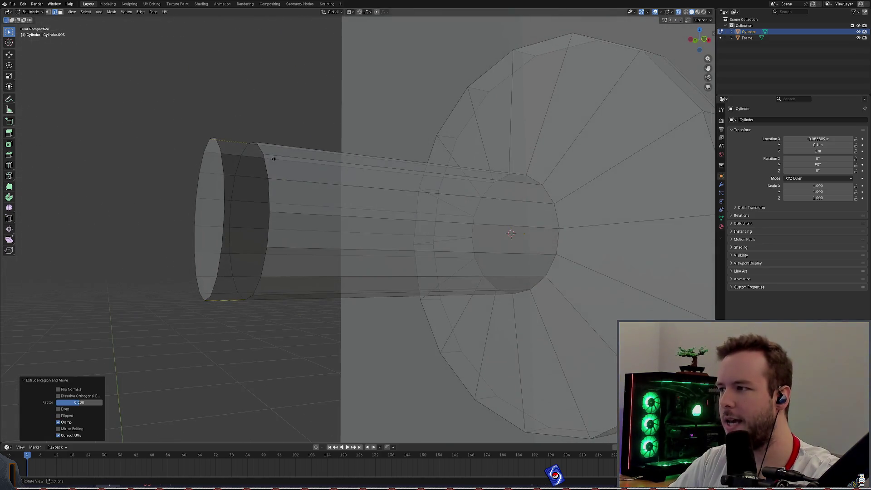
alt+click(278, 151)
key(e)
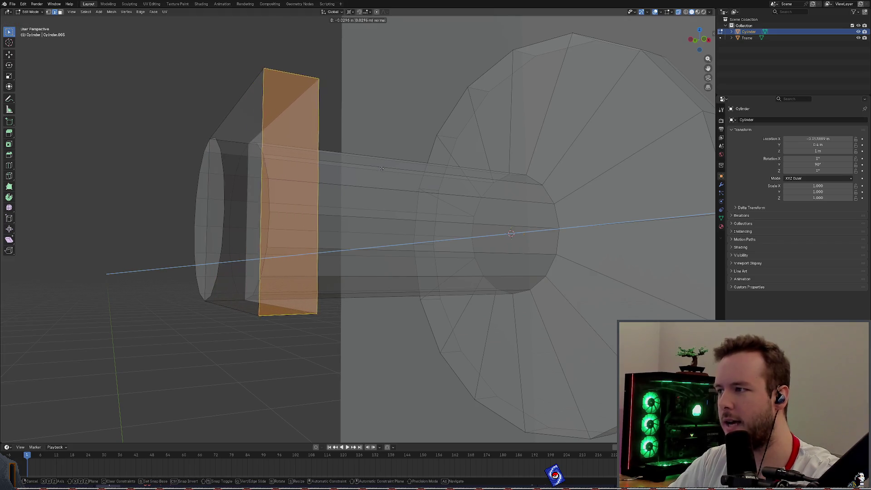
right_click(345, 163)
middle_drag(345, 164, 431, 208)
key(e)
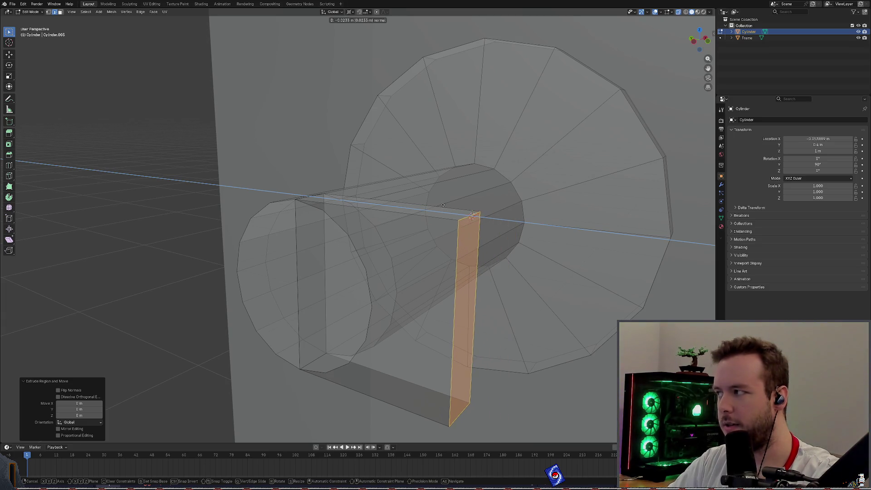
click(512, 220)
Step: Extrude the end face sideways into a lever arm, undoing an extra end section
mouse_move(512, 221)
middle_down()
mouse_move(544, 229)
mouse_move(549, 221)
middle_up()
scroll(526, 222, down, 3)
scroll(544, 229, down, 2)
key(e)
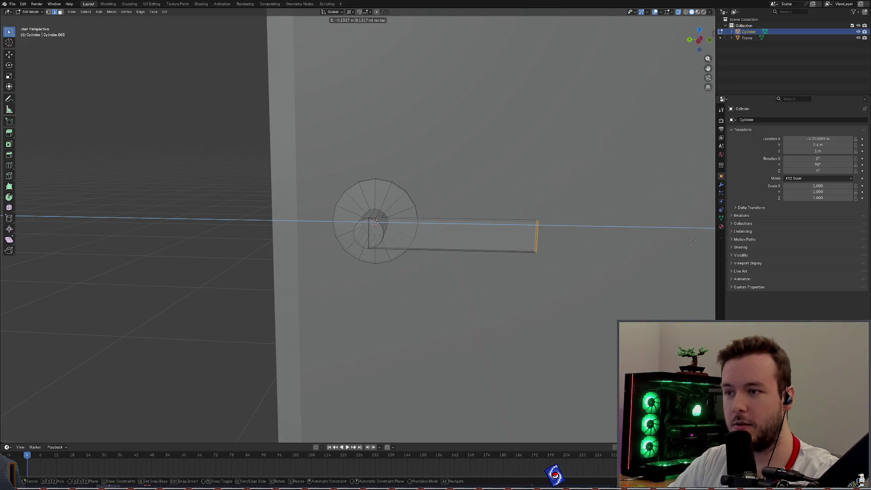
click(671, 232)
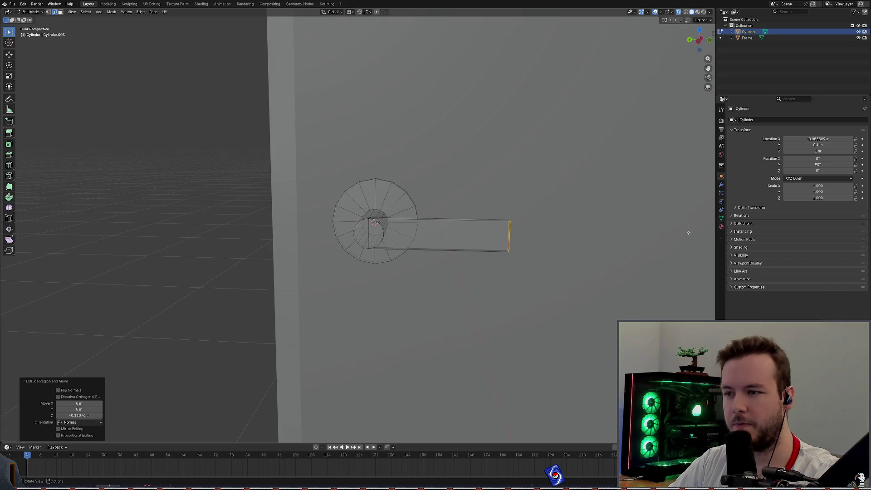
key(e)
click(711, 237)
key(s)
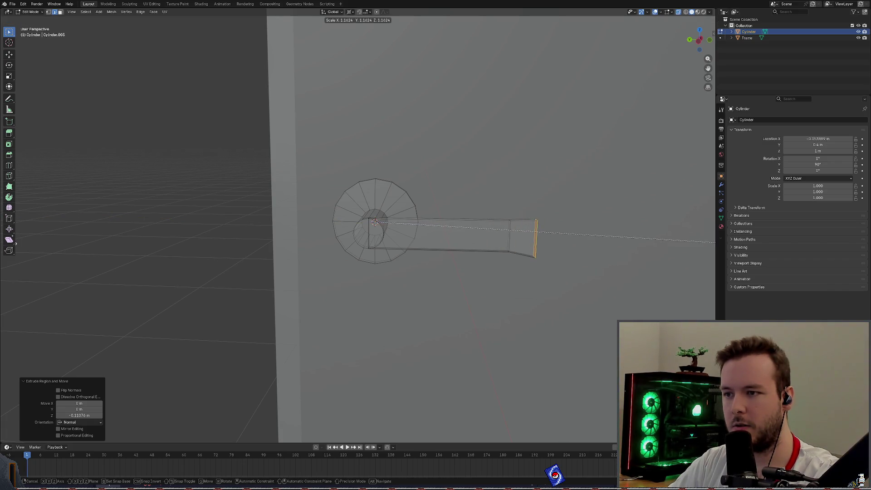
key(Escape)
key(ctrl+z)
Step: Shift the lever's tip face slightly along the Y axis
middle_drag(228, 234, 408, 238)
key(g)
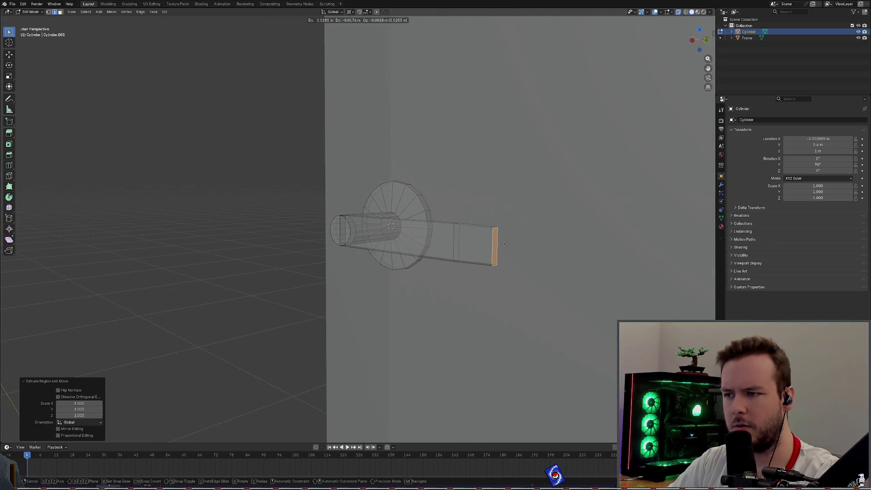
alt+middle_drag(506, 241, 589, 255)
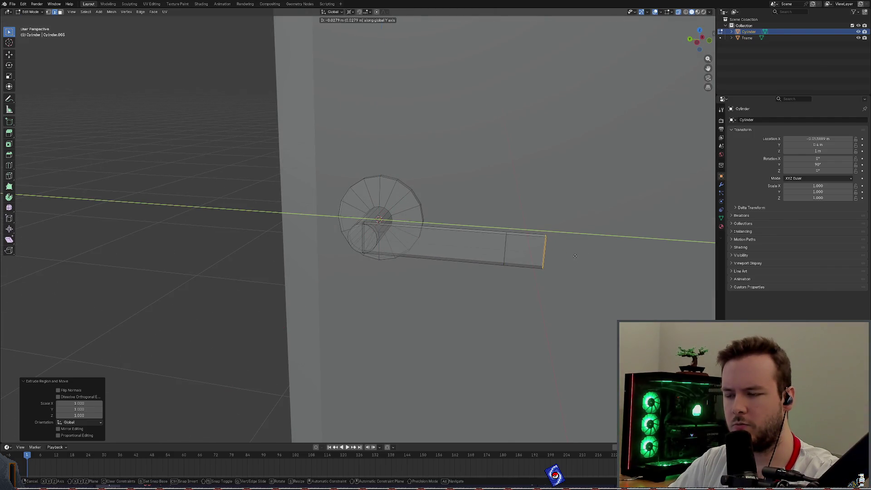
click(575, 256)
key(s)
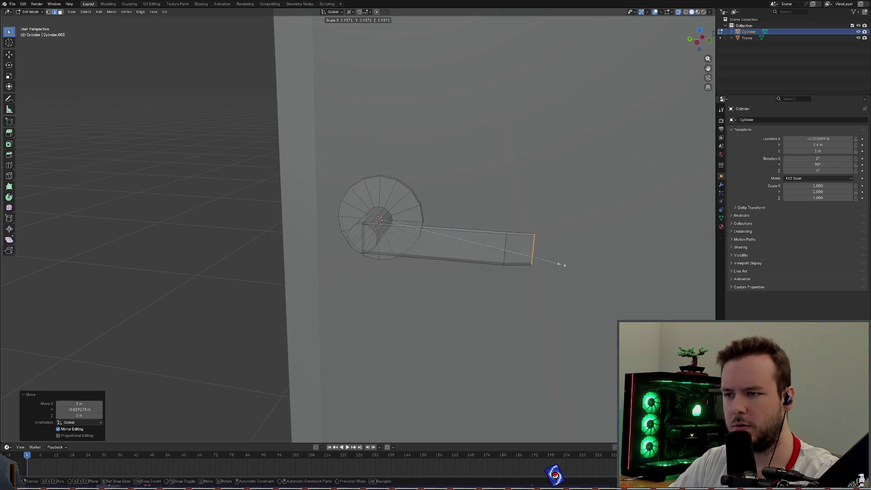
key(Escape)
Step: Scale the lever's end face along the X axis
mouse_move(564, 272)
middle_down()
mouse_move(503, 245)
mouse_move(529, 235)
middle_up()
key(s)
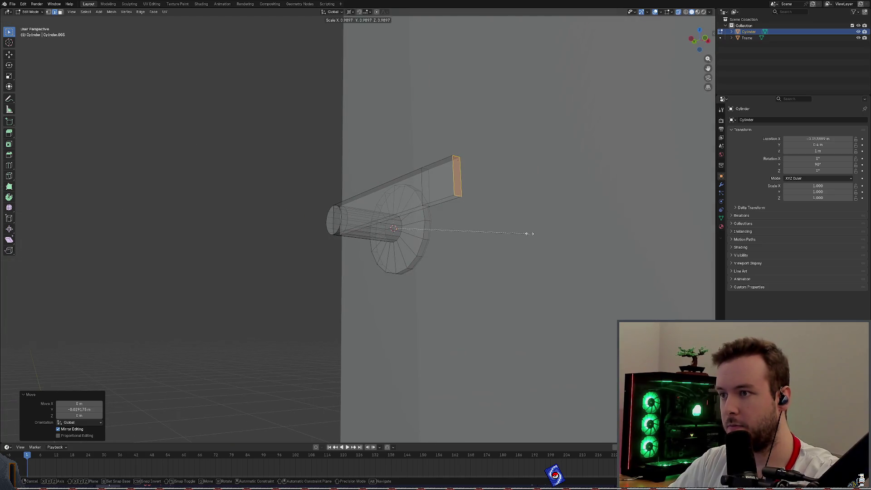
key(x)
key(x)
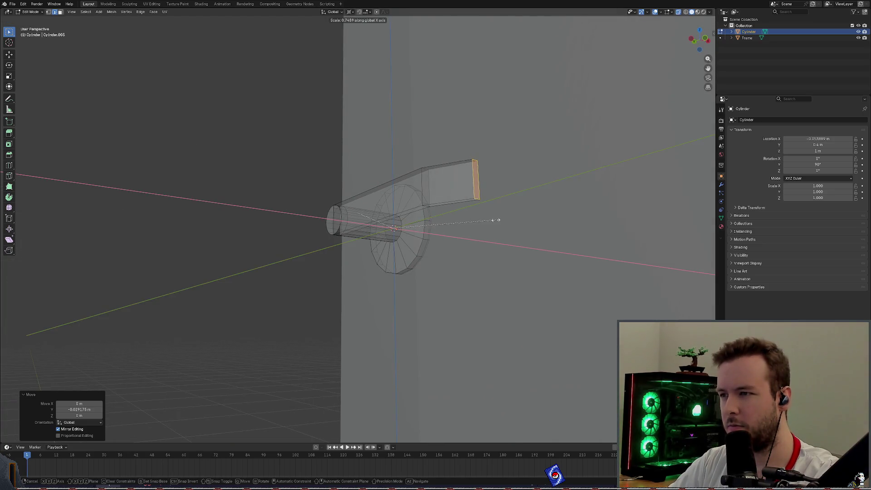
click(535, 218)
middle_drag(534, 217, 344, 77)
key(s)
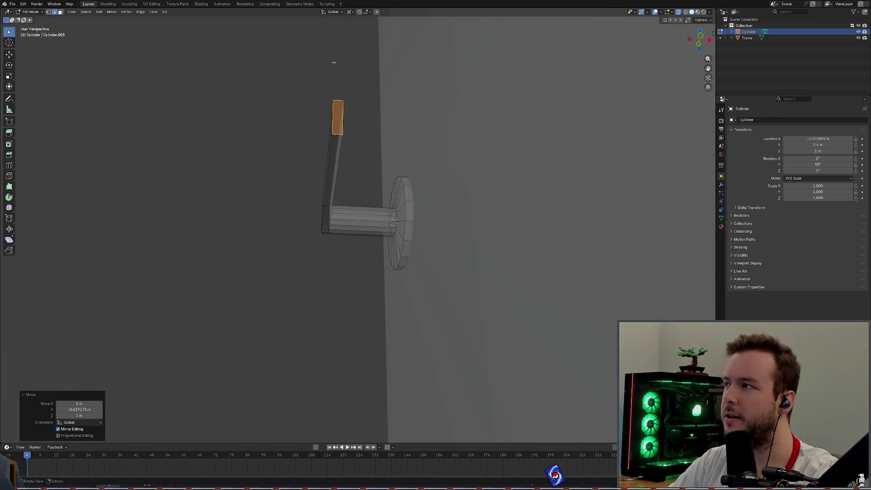
key(Escape)
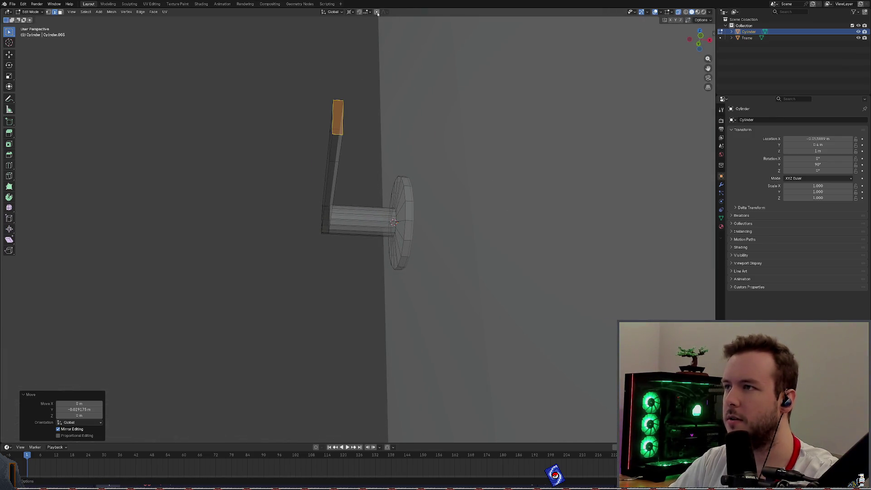
Step: Set the pivot to Bounding Box Center, shrink the tip face to 0.549, and save
click(351, 12)
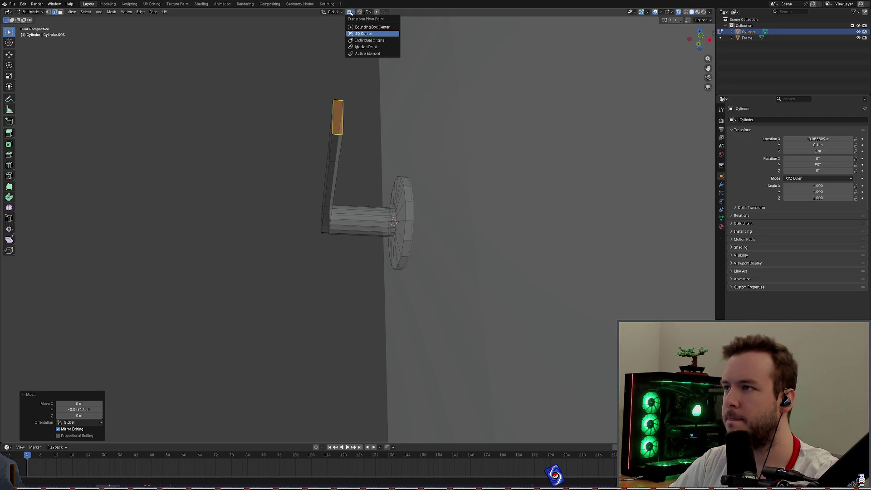
click(367, 28)
key(s)
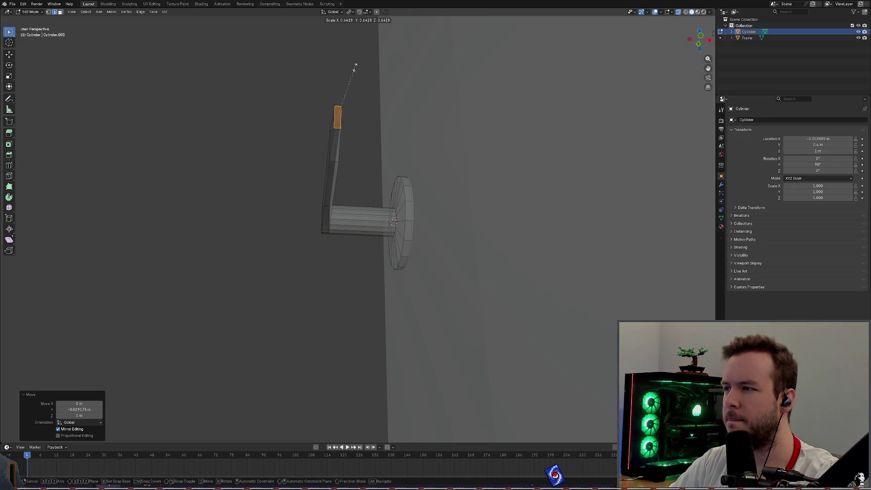
click(351, 77)
middle_drag(351, 77, 392, 93)
key(ctrl+s)
Step: Shrink the edge loop where the lever's taper starts to 0.689
middle_drag(227, 157, 215, 136)
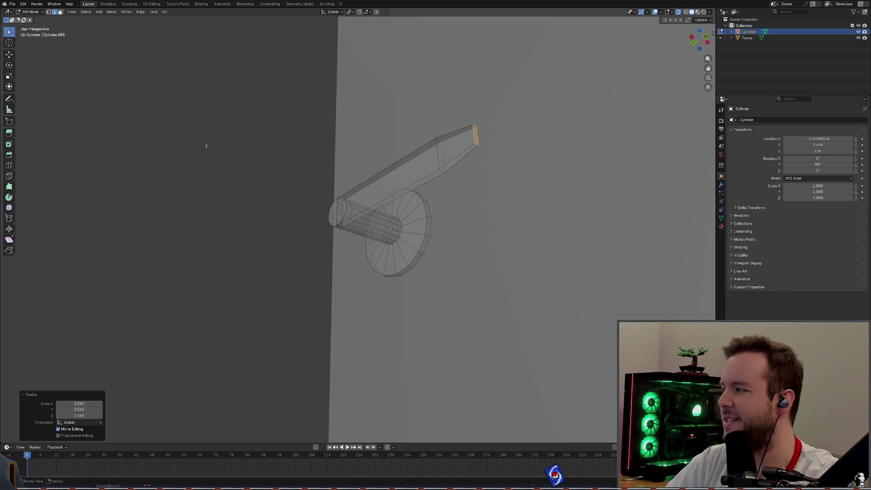
mouse_move(253, 182)
middle_down()
mouse_move(317, 164)
mouse_move(328, 174)
middle_up()
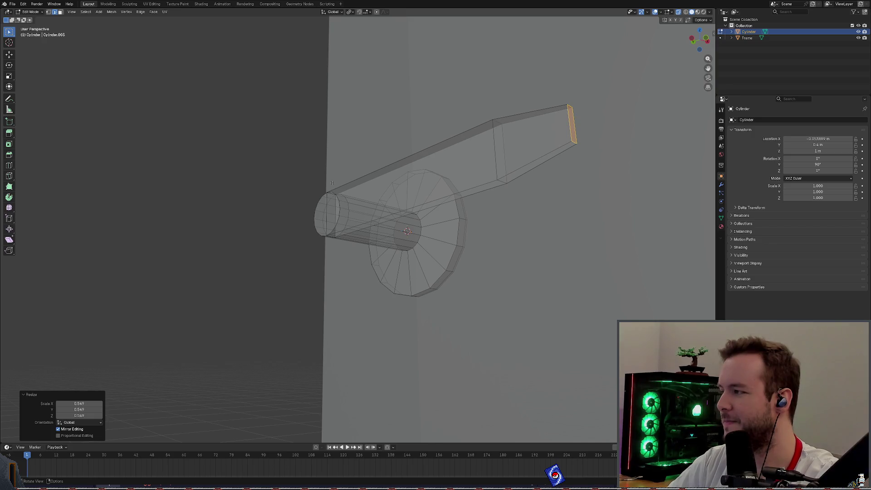
middle_drag(348, 179, 435, 205)
alt+click(534, 235)
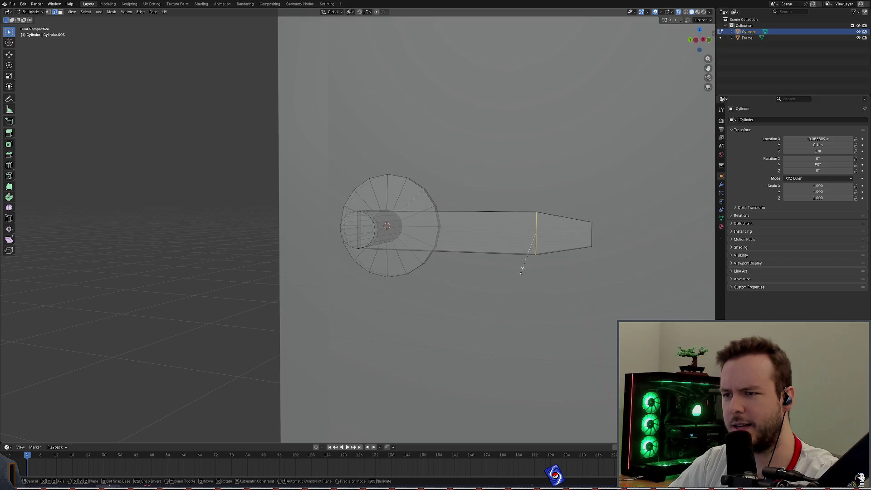
key(s)
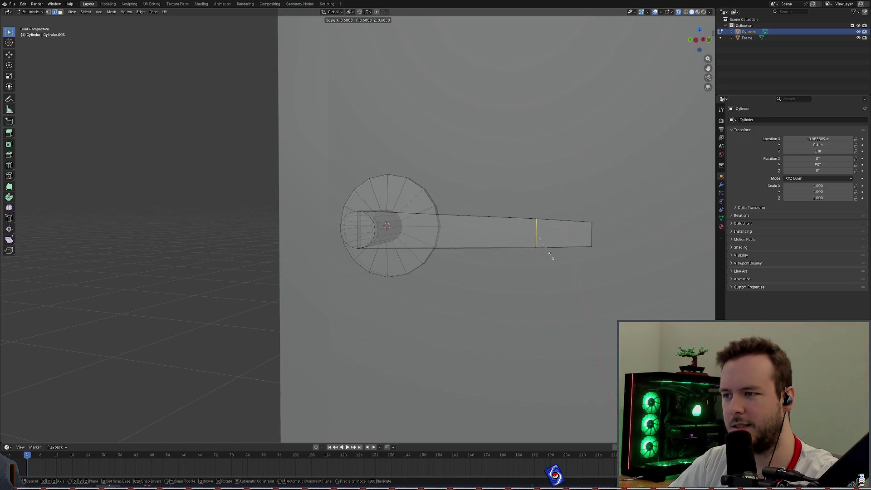
click(551, 254)
Step: Scale the edge loop at the lever's tip and save basic_door.blend
mouse_move(569, 259)
mouse_down()
mouse_move(597, 245)
mouse_move(603, 218)
mouse_up()
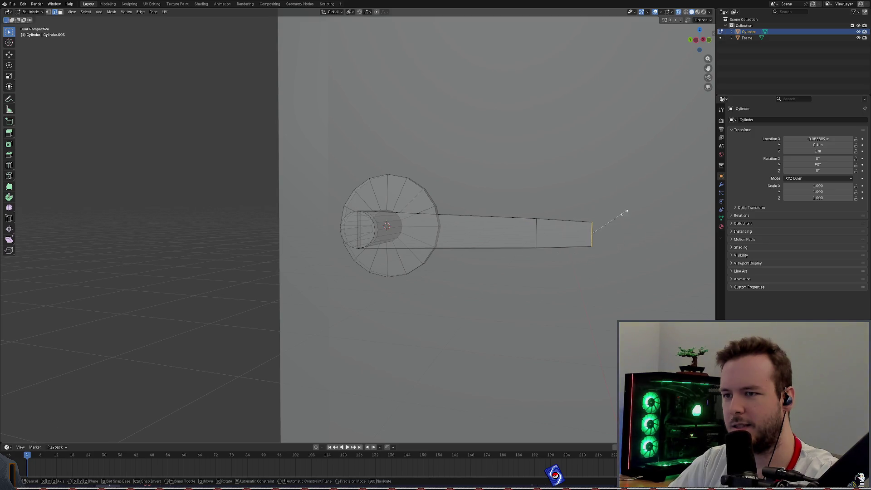
key(s)
click(616, 217)
mouse_move(239, 169)
middle_down()
mouse_move(302, 169)
mouse_move(240, 158)
mouse_move(276, 159)
middle_up()
key(ctrl+s)
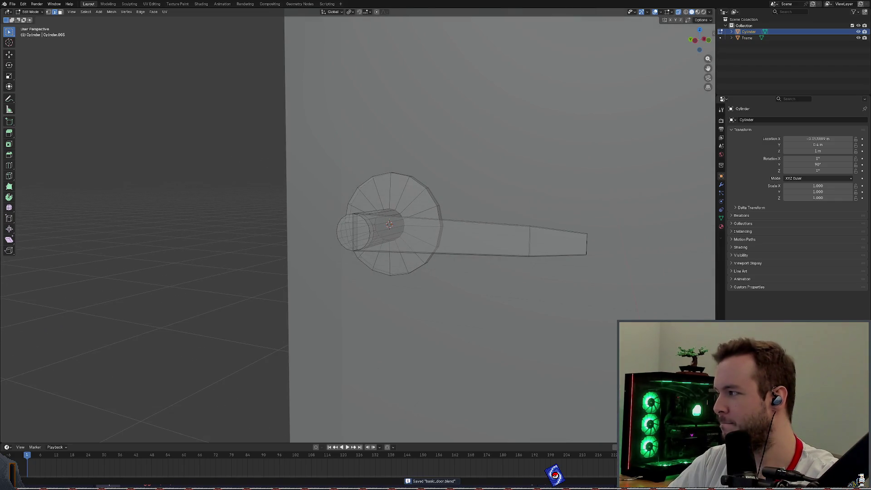
Step: Begin a loop cut on the shaft with Ctrl+R
mouse_move(290, 220)
middle_down()
mouse_move(429, 215)
mouse_move(325, 160)
mouse_move(374, 126)
mouse_move(323, 120)
mouse_move(358, 94)
mouse_move(498, 227)
middle_up()
scroll(363, 218, up, 3)
key(ctrl+r)
mouse_move(226, 333)
mouse_down()
mouse_move(263, 268)
mouse_move(273, 265)
mouse_up()
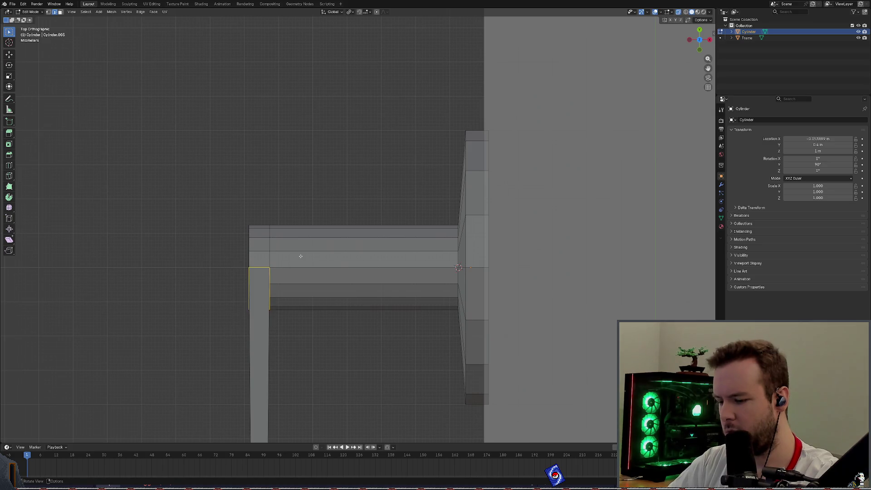
key(x)
click(300, 250)
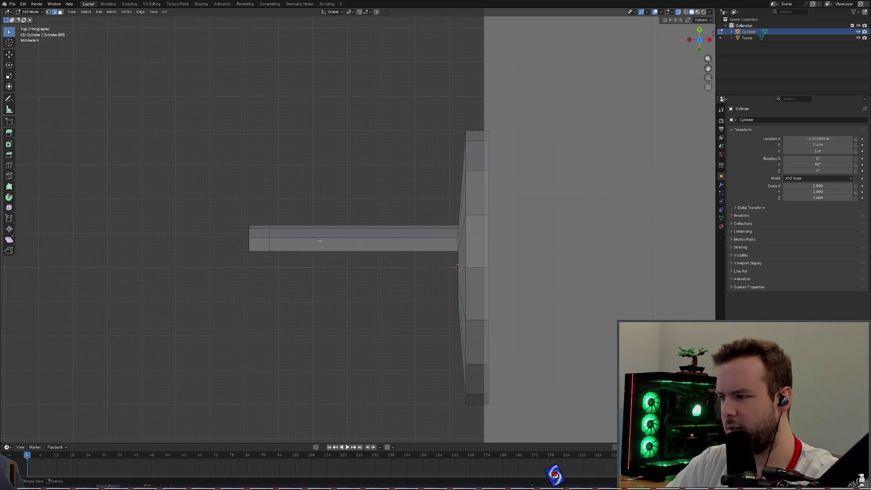
key(ctrl+z)
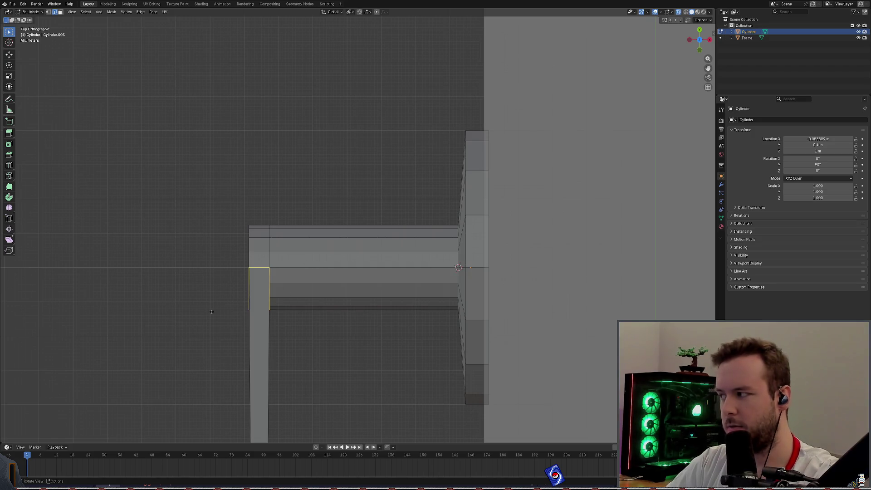
mouse_move(208, 339)
mouse_down()
mouse_move(247, 326)
mouse_move(262, 269)
mouse_up()
key(e)
key(Escape)
mouse_move(204, 319)
middle_down()
mouse_move(233, 309)
mouse_move(284, 244)
middle_up()
middle_drag(337, 248, 321, 281)
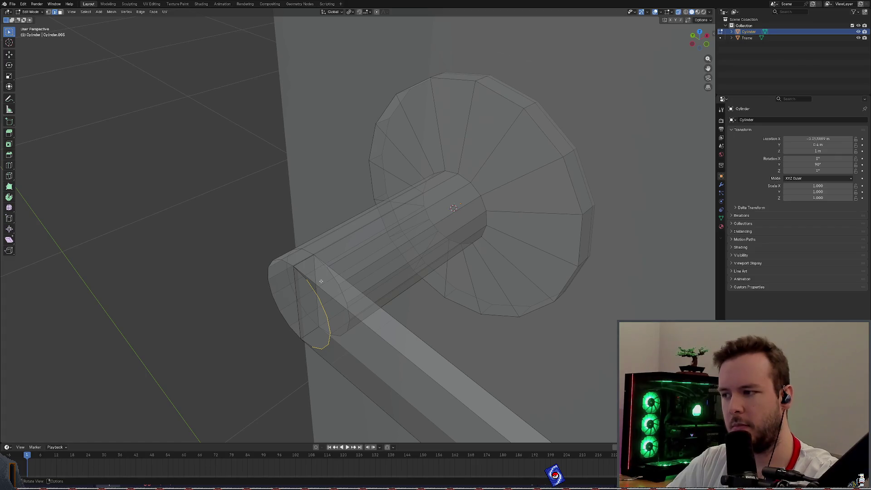
key(x)
click(307, 276)
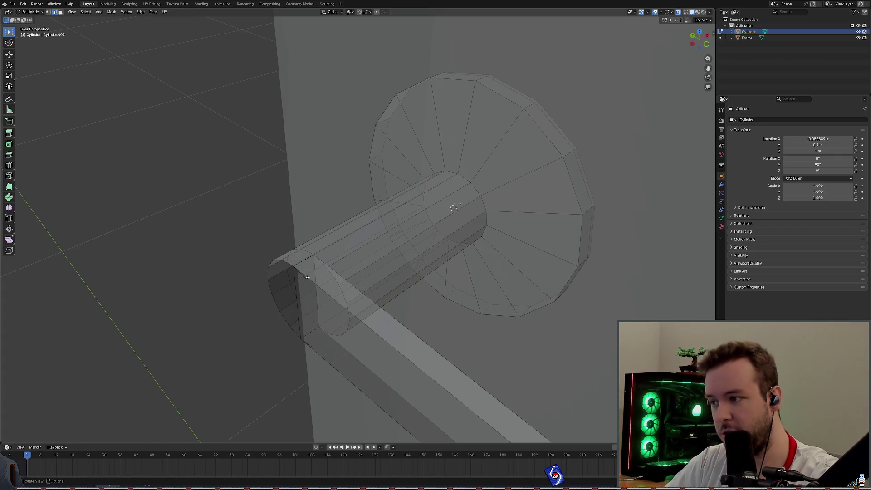
alt+click(325, 281)
middle_drag(325, 281, 353, 257)
key(x)
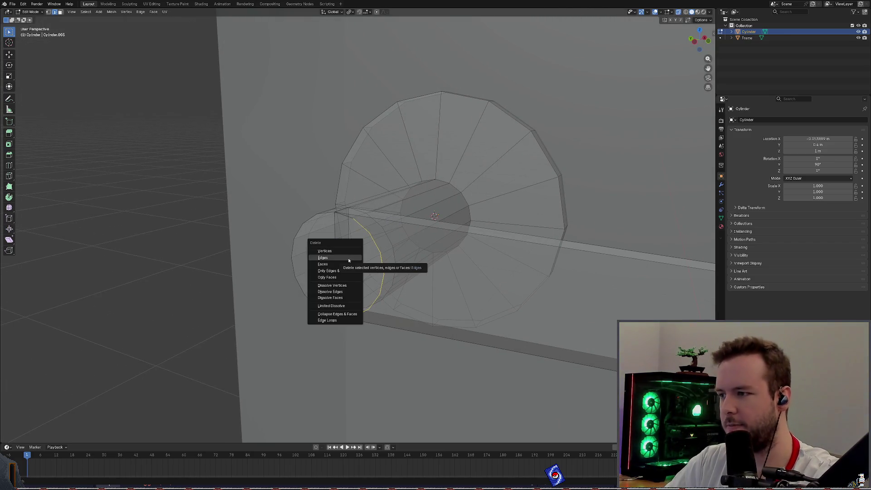
click(347, 258)
click(339, 318)
shift+click(349, 314)
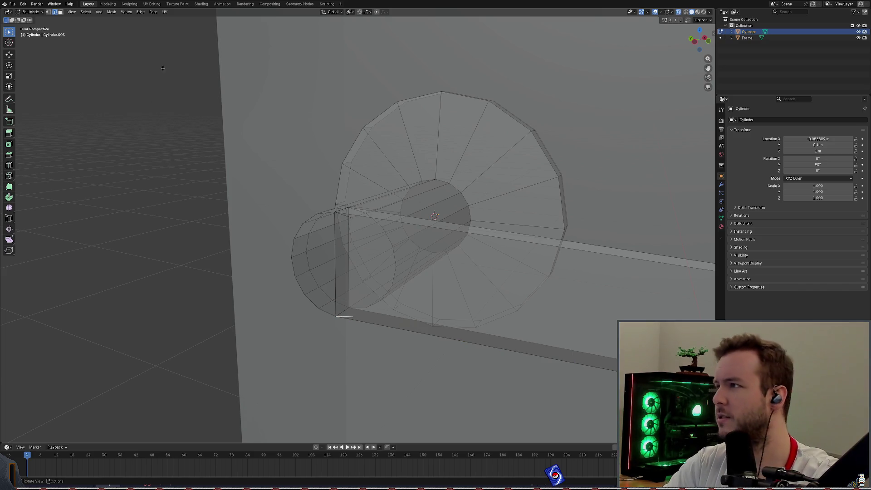
key(x)
click(336, 183)
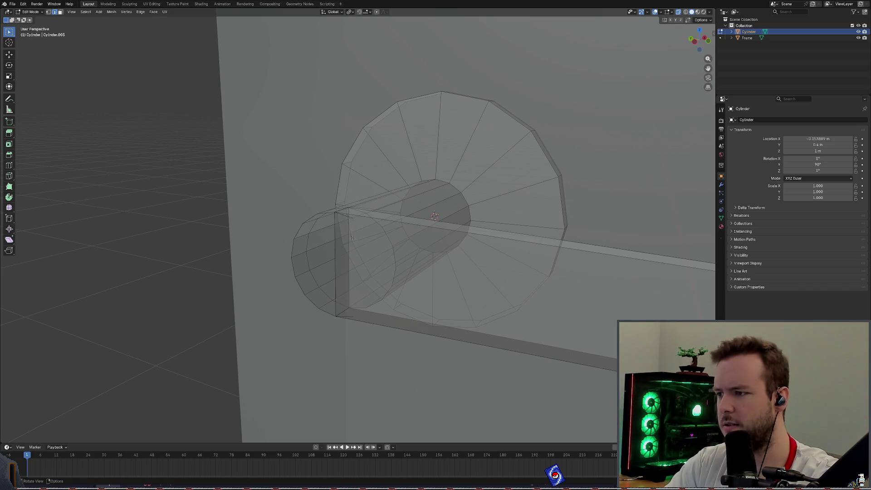
middle_drag(275, 164, 327, 251)
key(x)
click(331, 260)
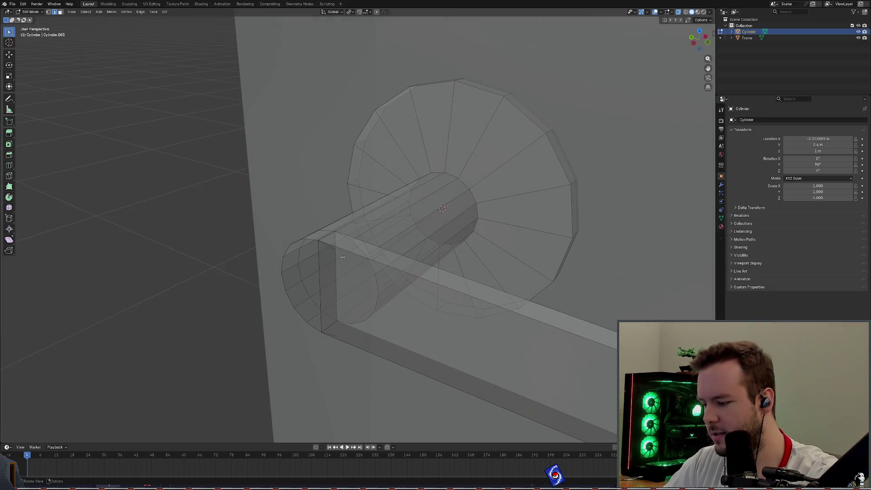
key(x)
key(Escape)
key(x)
key(Escape)
mouse_move(331, 249)
middle_down()
mouse_move(352, 238)
mouse_move(354, 322)
mouse_move(381, 226)
mouse_move(346, 185)
mouse_move(314, 227)
middle_up()
key(x)
key(Escape)
key(ctrl+s)
click(314, 227)
key(3)
mouse_move(315, 110)
middle_down()
mouse_move(210, 189)
mouse_move(212, 205)
mouse_move(193, 186)
middle_up()
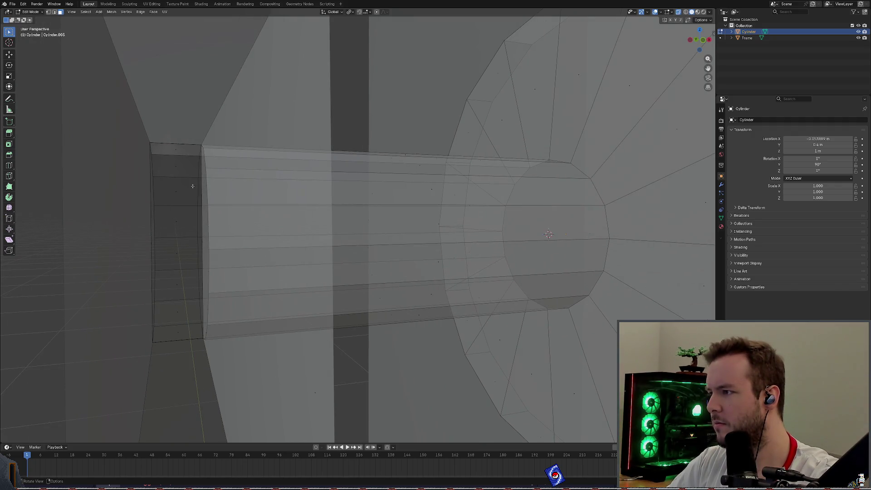
middle_drag(243, 171, 338, 166)
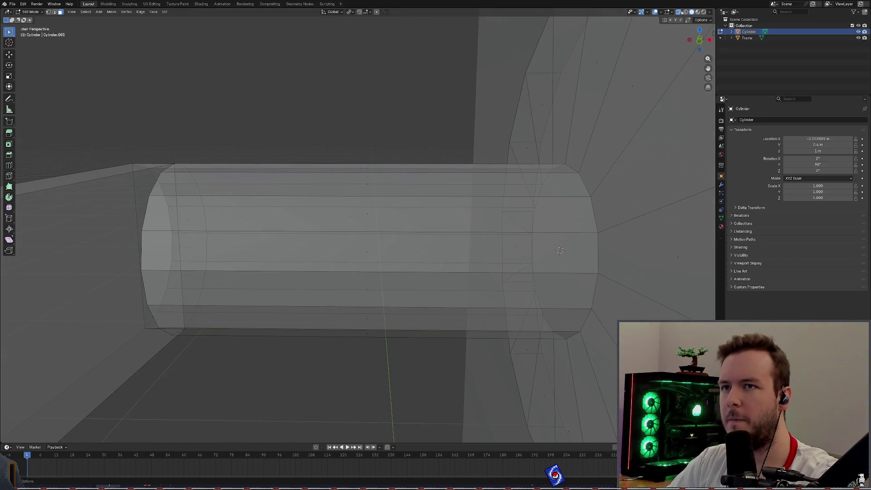
key(alt+z)
middle_drag(292, 146, 504, 249)
mouse_move(329, 103)
middle_down()
mouse_move(238, 150)
mouse_move(233, 135)
middle_up()
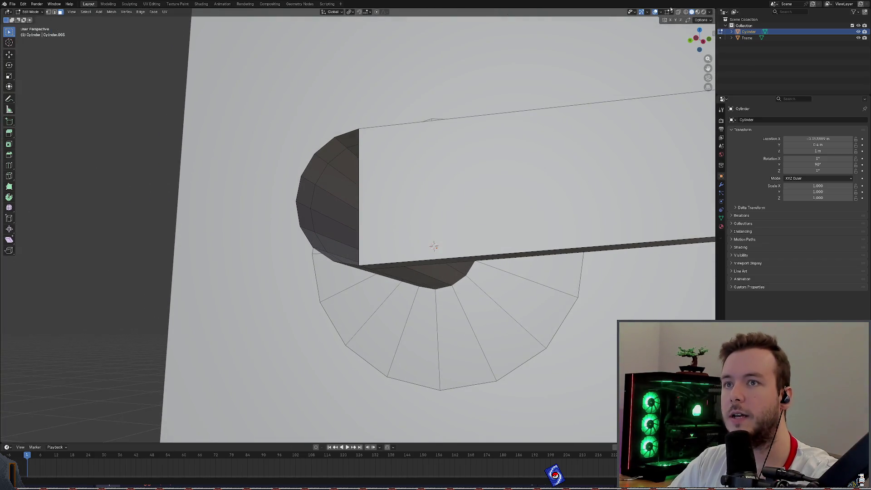
key(alt+z)
mouse_move(422, 104)
middle_down()
mouse_move(401, 55)
mouse_move(342, 117)
middle_up()
key(alt+z)
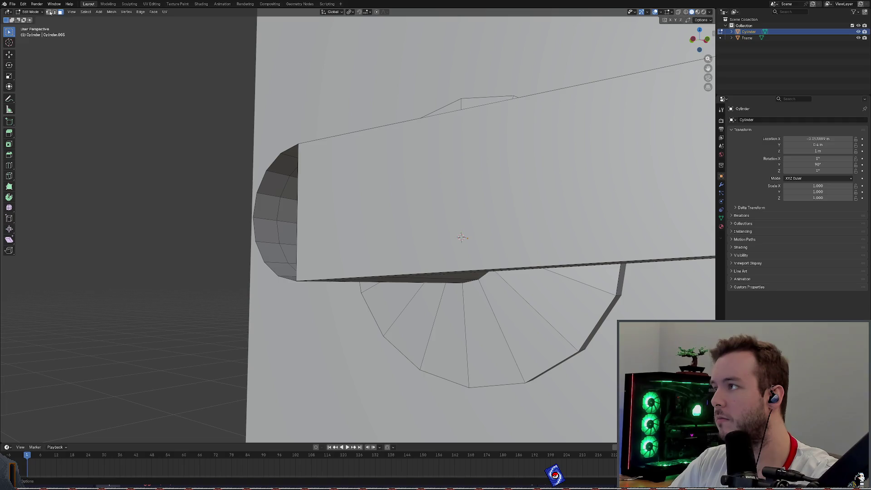
click(48, 12)
mouse_move(208, 88)
mouse_down()
mouse_move(258, 271)
mouse_move(311, 300)
mouse_up()
middle_drag(317, 290, 665, 51)
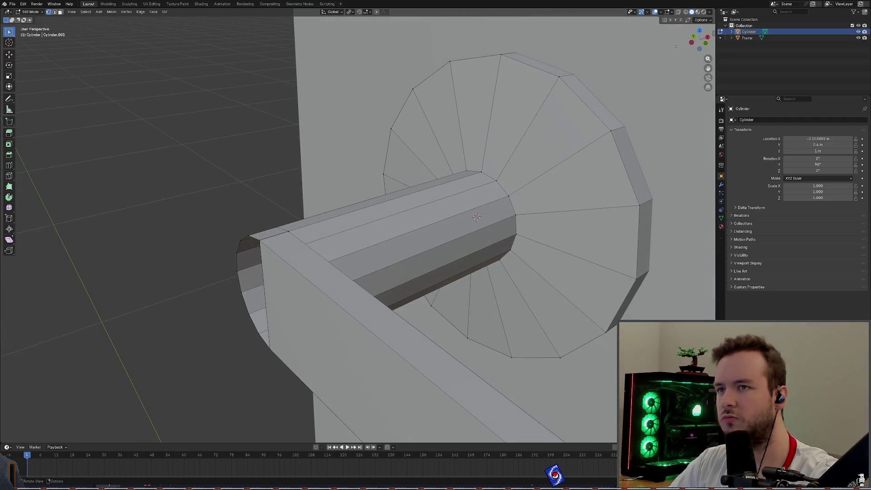
click(702, 30)
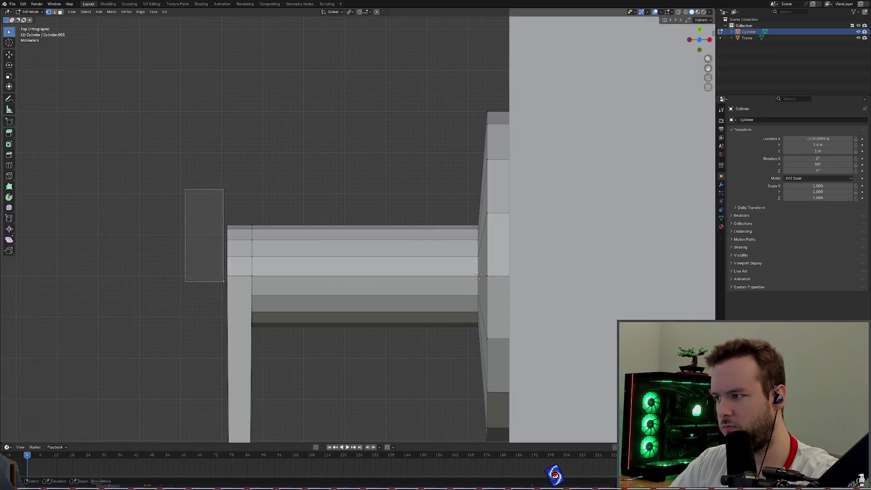
middle_drag(304, 216, 692, 22)
Step: Turn on X-Ray and view from top and side, selecting shaft edges at the lever joint
click(678, 11)
mouse_move(345, 136)
middle_down()
mouse_move(238, 174)
mouse_move(281, 151)
mouse_move(346, 150)
mouse_move(398, 82)
middle_up()
click(699, 32)
mouse_move(171, 140)
middle_down()
mouse_move(250, 127)
mouse_move(355, 134)
mouse_move(504, 189)
mouse_move(445, 205)
mouse_move(467, 217)
mouse_move(382, 185)
mouse_move(360, 196)
middle_up()
shift+click(447, 211)
shift+click(451, 222)
drag(337, 191, 355, 209)
mouse_move(355, 209)
middle_down()
mouse_move(440, 181)
mouse_move(426, 227)
mouse_move(456, 218)
mouse_move(481, 233)
middle_up()
mouse_move(459, 169)
middle_down()
mouse_move(472, 169)
mouse_move(383, 196)
mouse_move(393, 187)
mouse_move(319, 168)
mouse_move(384, 179)
mouse_move(367, 148)
middle_up()
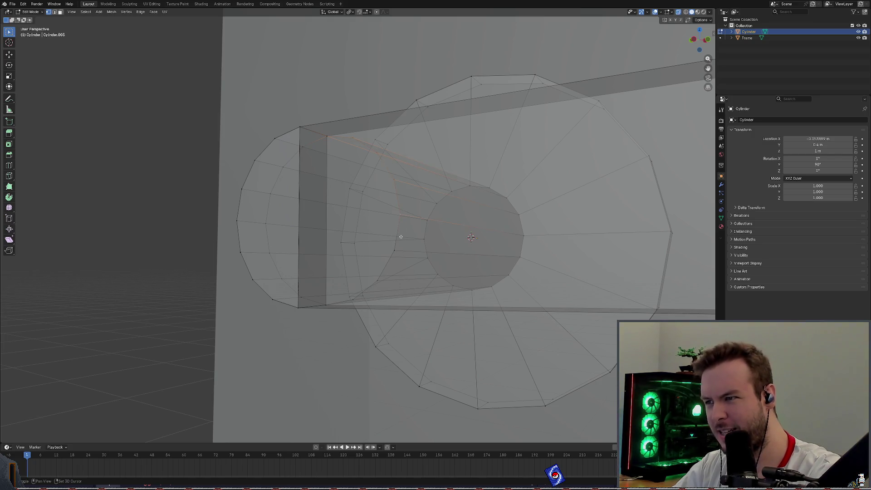
Step: Save basic_door.blend while inspecting the handle from several angles
mouse_move(378, 285)
middle_down()
mouse_move(338, 213)
mouse_move(368, 190)
middle_up()
mouse_move(162, 123)
middle_down()
mouse_move(194, 120)
mouse_move(193, 143)
mouse_move(193, 134)
mouse_move(208, 130)
middle_up()
key(ctrl+s)
mouse_move(133, 141)
middle_down()
mouse_move(130, 217)
mouse_move(163, 194)
middle_up()
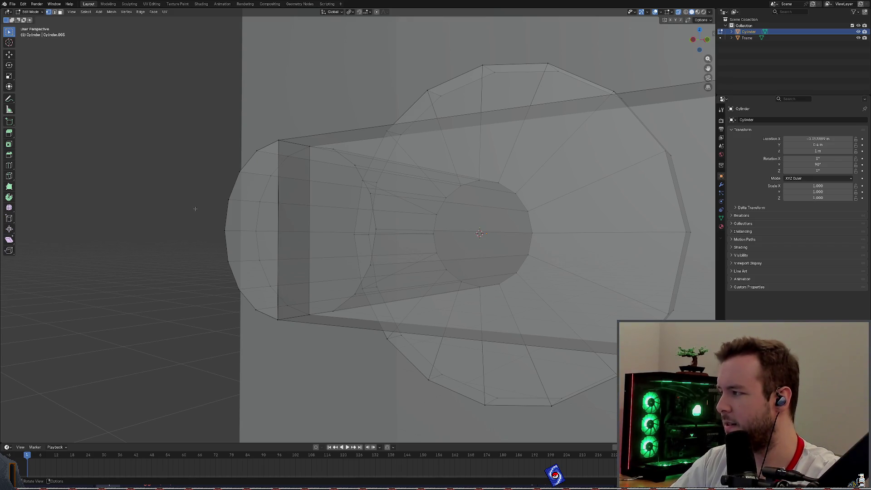
middle_drag(269, 208, 320, 224)
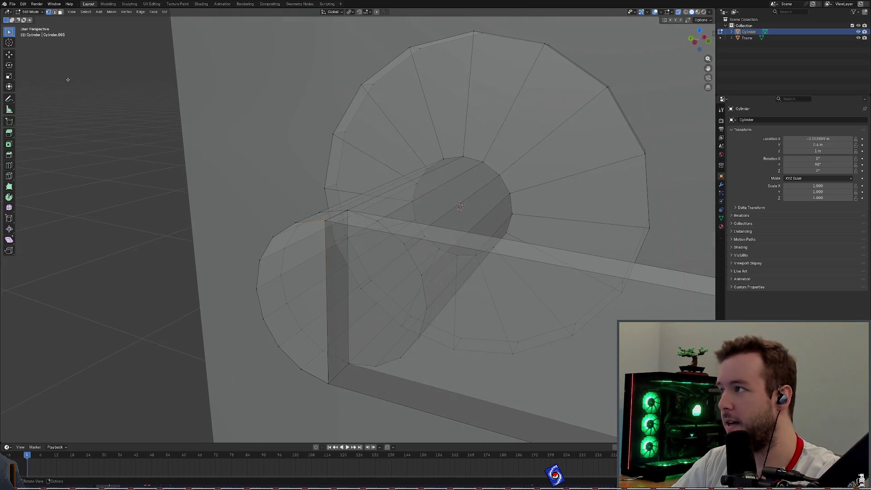
middle_drag(105, 35, 113, 31)
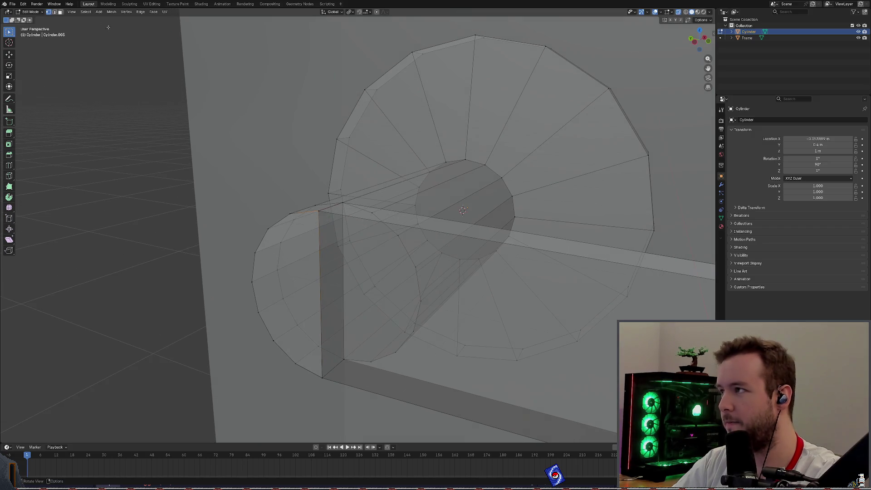
Step: In face select mode, box-select the faces around the lever's end rim
key(3)
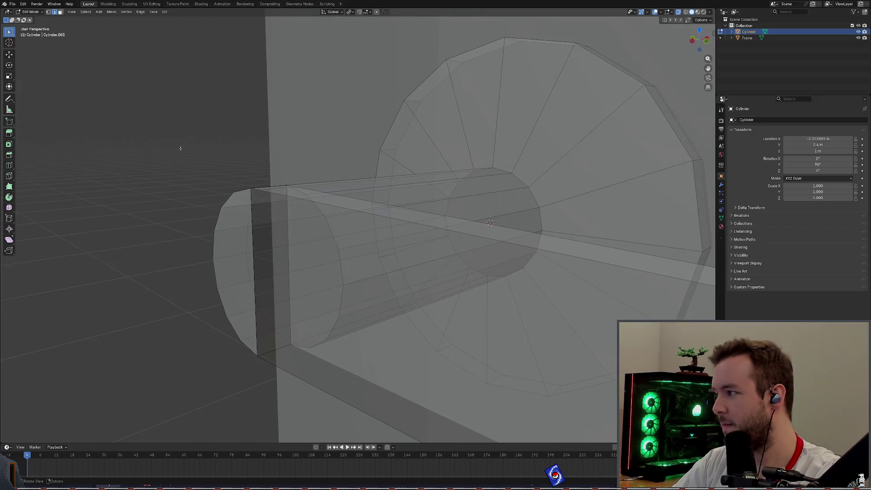
click(258, 191)
click(249, 186)
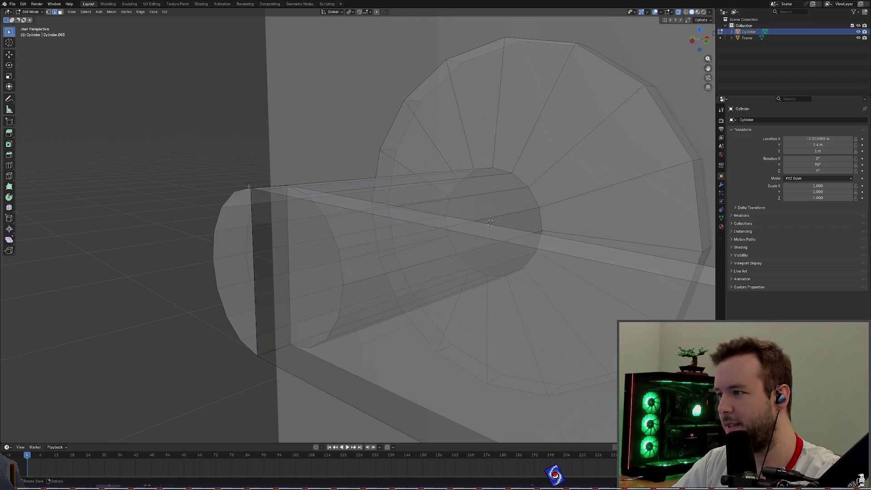
middle_drag(230, 155, 236, 159)
middle_drag(272, 222, 303, 237)
click(307, 243)
click(203, 146)
middle_drag(211, 45, 165, 70)
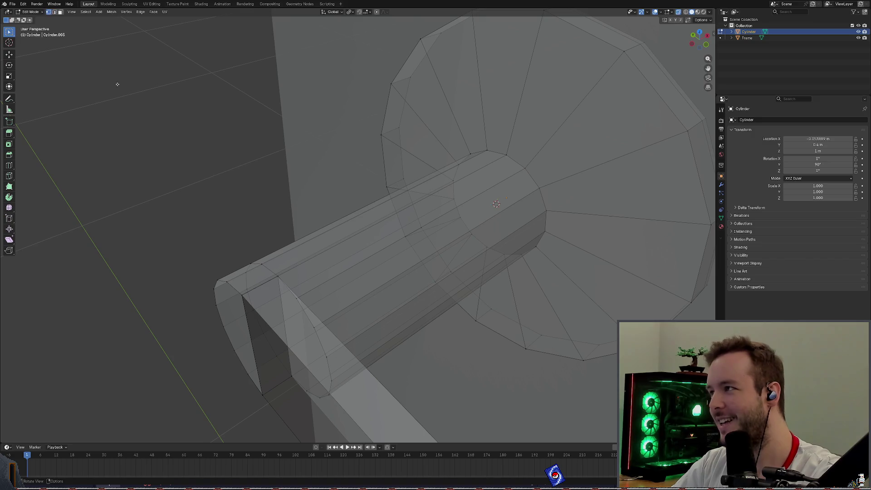
middle_drag(103, 73, 149, 136)
mouse_move(174, 175)
mouse_down()
mouse_move(217, 237)
mouse_move(272, 270)
mouse_up()
click(185, 170)
drag(172, 181, 288, 394)
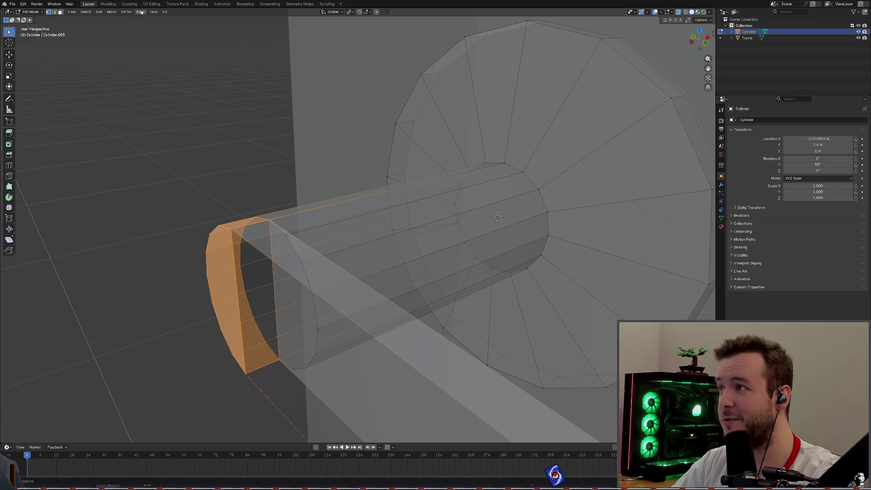
Step: Run Mesh > Clean Up > Merge by Distance on the selection, deselect all, and save
click(124, 12)
click(111, 12)
mouse_move(140, 116)
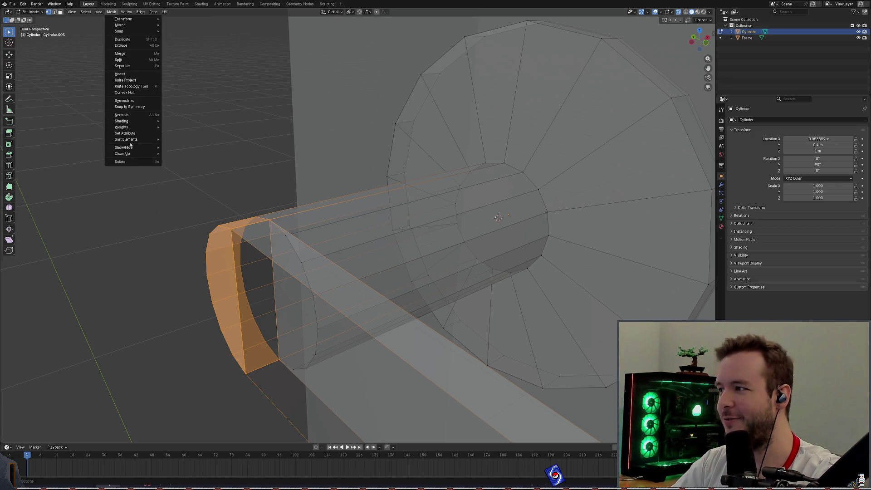
mouse_move(130, 156)
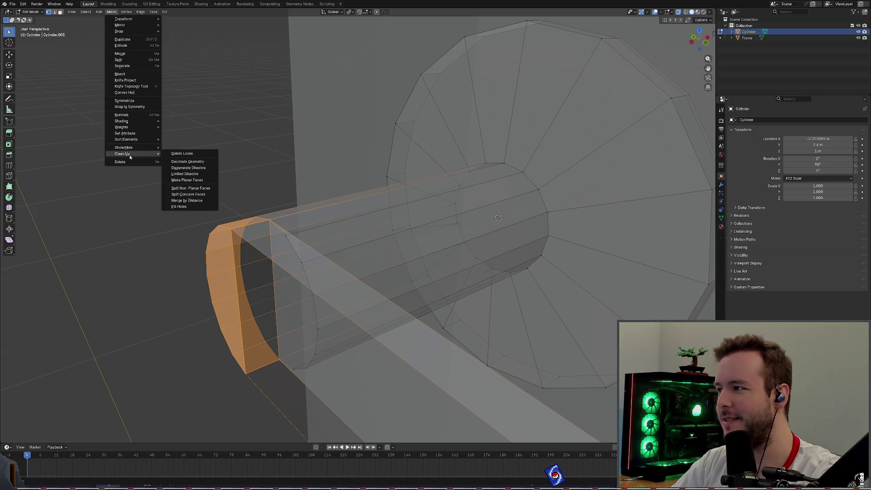
click(191, 200)
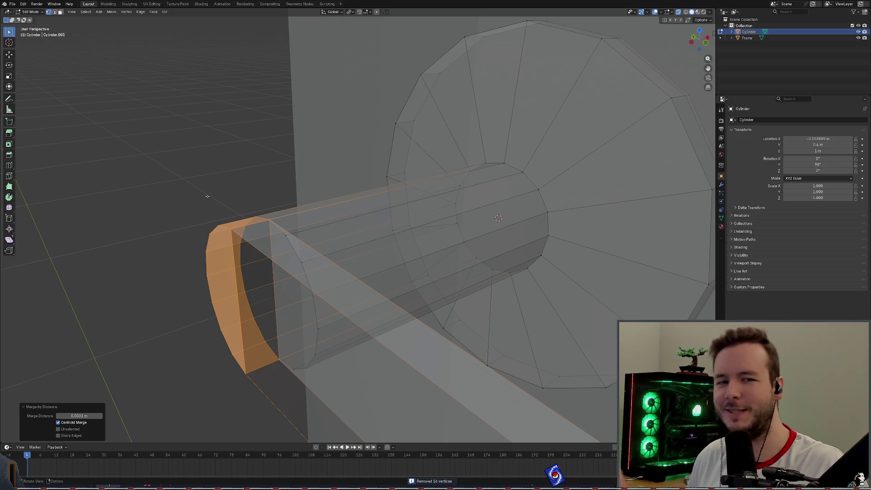
key(alt+a)
key(ctrl+s)
mouse_move(201, 193)
middle_down()
mouse_move(211, 150)
mouse_move(219, 143)
mouse_move(235, 160)
middle_up()
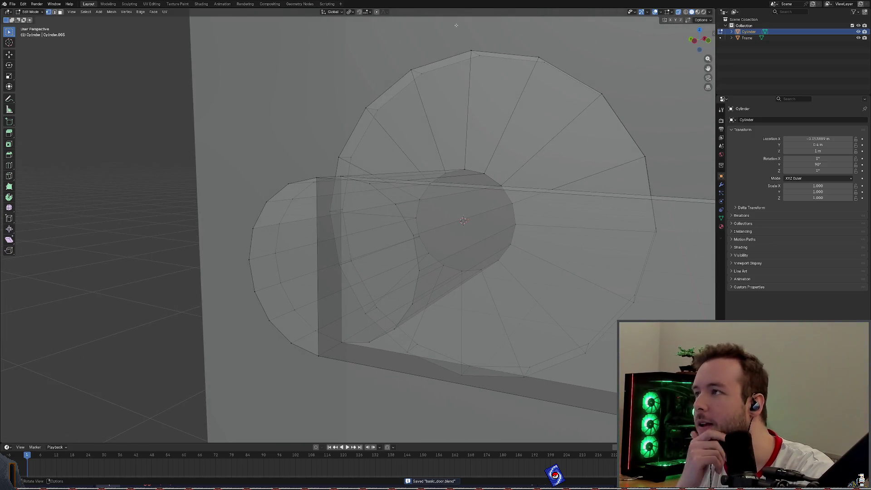
scroll(443, 155, down, 8)
mouse_move(426, 158)
middle_down()
mouse_move(485, 161)
mouse_move(493, 151)
mouse_move(522, 178)
middle_up()
scroll(488, 157, down, 5)
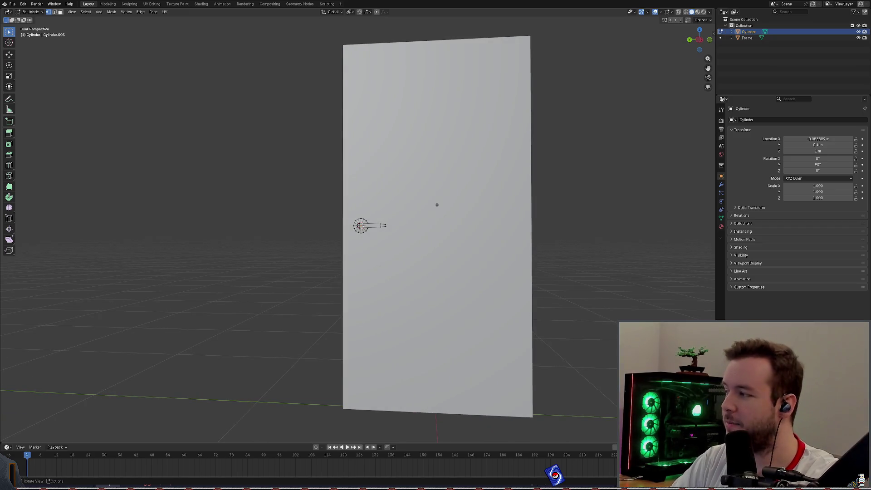
mouse_move(446, 203)
middle_down()
mouse_move(235, 204)
mouse_move(257, 192)
mouse_move(179, 206)
mouse_move(252, 311)
middle_up()
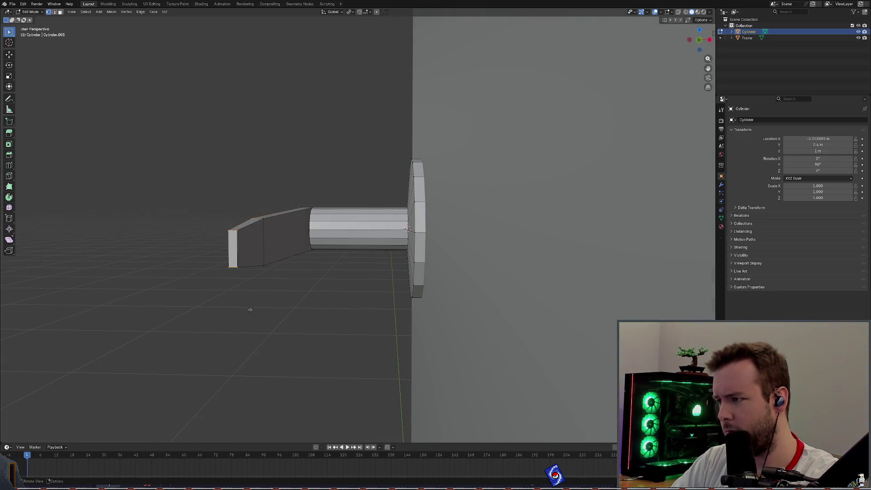
drag(191, 206, 244, 287)
Step: Select the lever's end face and slide it along the X axis
key(g)
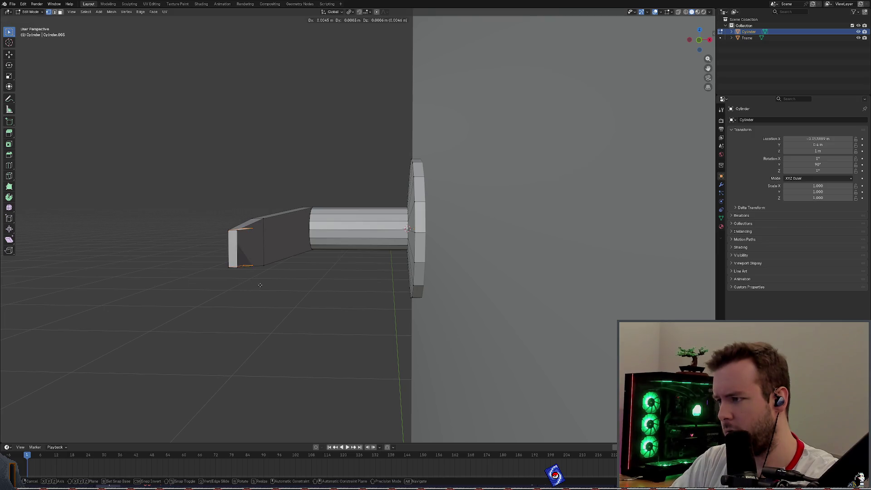
right_click(253, 286)
mouse_move(253, 286)
middle_down()
mouse_move(266, 243)
mouse_move(218, 208)
middle_up()
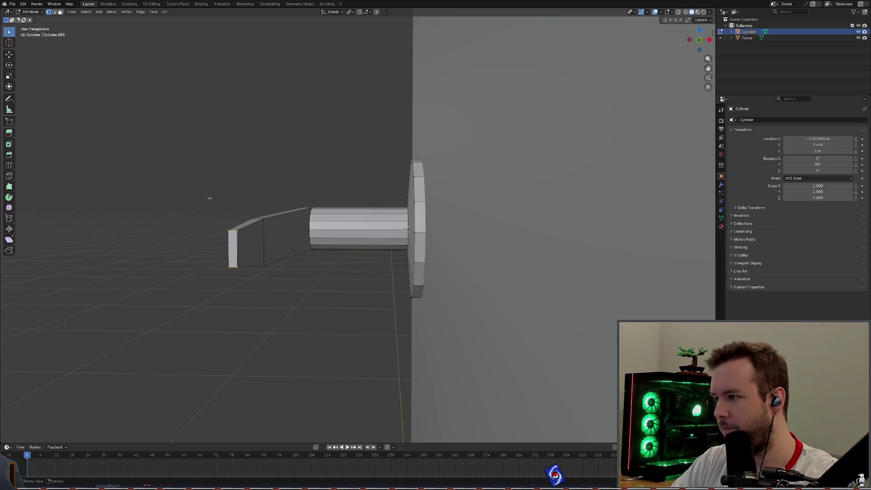
click(239, 247)
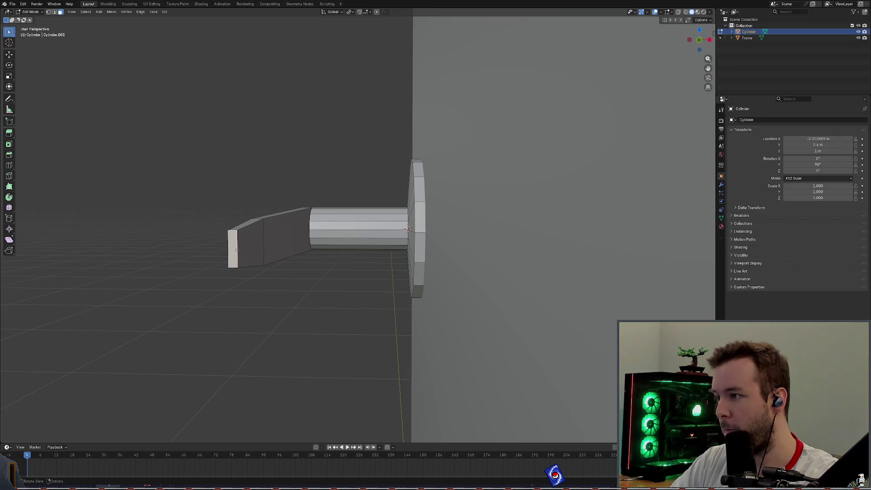
key(g)
key(x)
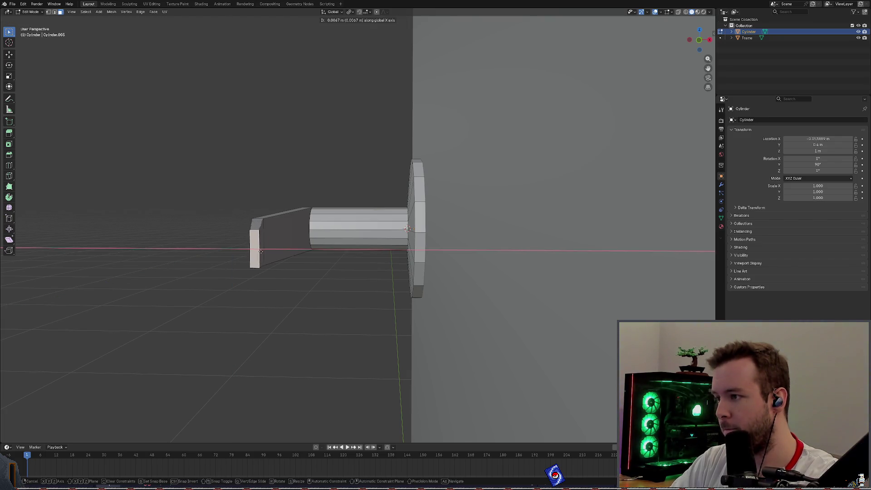
click(256, 248)
Step: Move the geometry a further ~0.005 m along X and save basic_door.blend
mouse_move(256, 248)
middle_down()
mouse_move(299, 225)
mouse_move(326, 235)
mouse_move(311, 227)
mouse_move(322, 222)
middle_up()
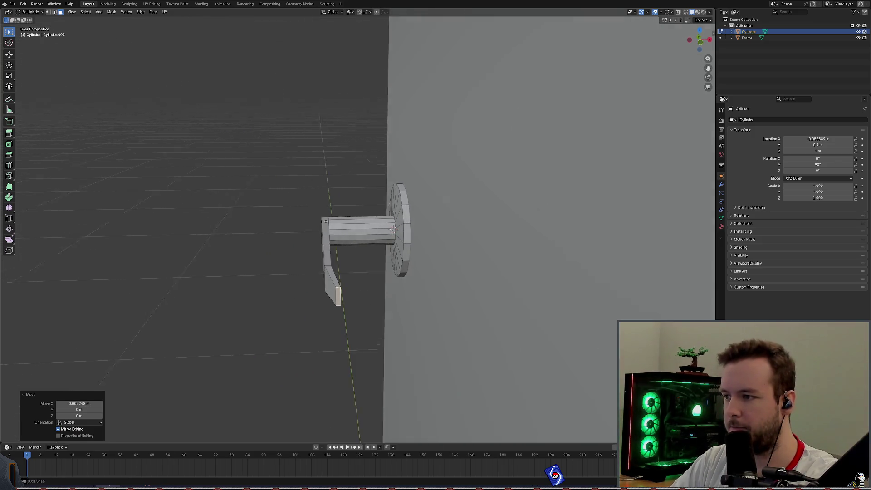
key(g)
key(z)
key(x)
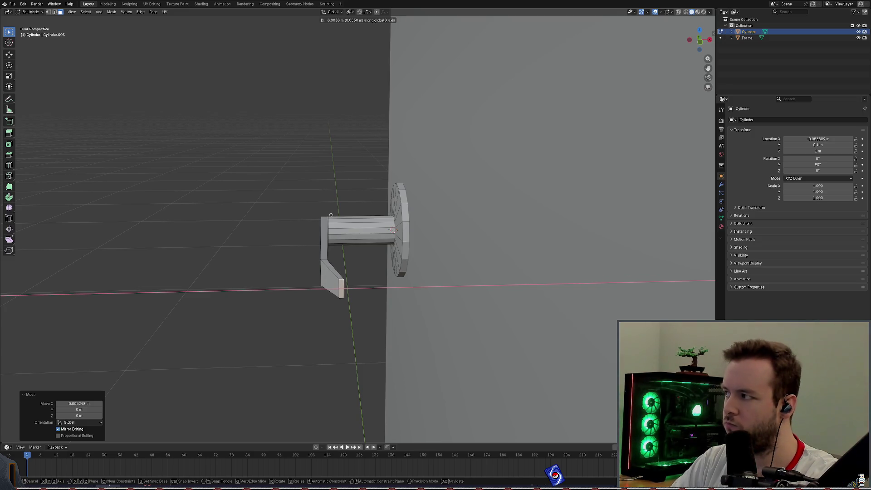
click(331, 214)
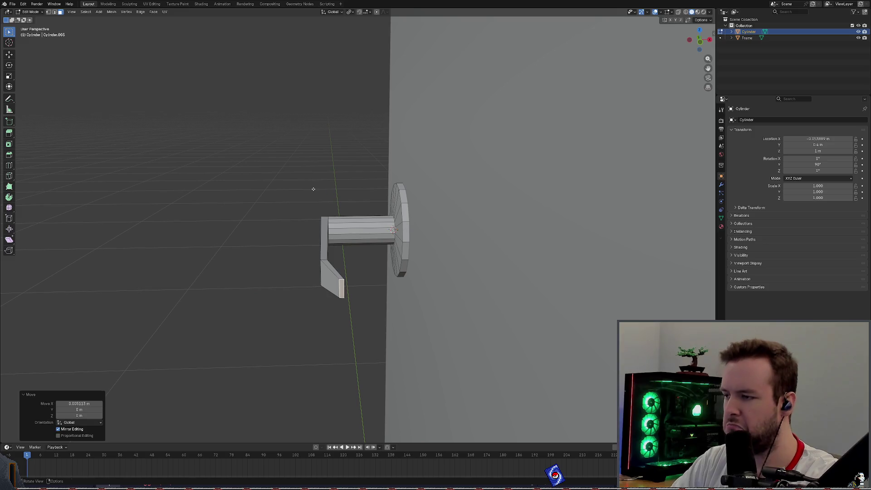
mouse_move(312, 189)
middle_down()
mouse_move(502, 272)
mouse_move(495, 263)
mouse_move(481, 274)
mouse_move(488, 286)
mouse_move(507, 190)
mouse_move(447, 233)
mouse_move(313, 218)
mouse_move(328, 201)
mouse_move(356, 196)
middle_up()
key(ctrl+s)
scroll(363, 222, up, 5)
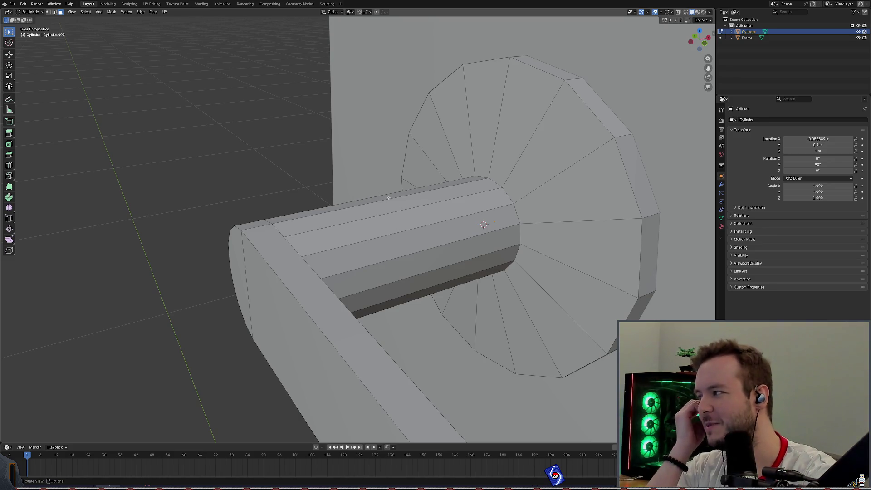
scroll(388, 198, down, 5)
mouse_move(388, 198)
middle_down()
mouse_move(513, 204)
mouse_move(462, 181)
mouse_move(472, 190)
mouse_move(464, 203)
middle_up()
scroll(462, 181, up, 4)
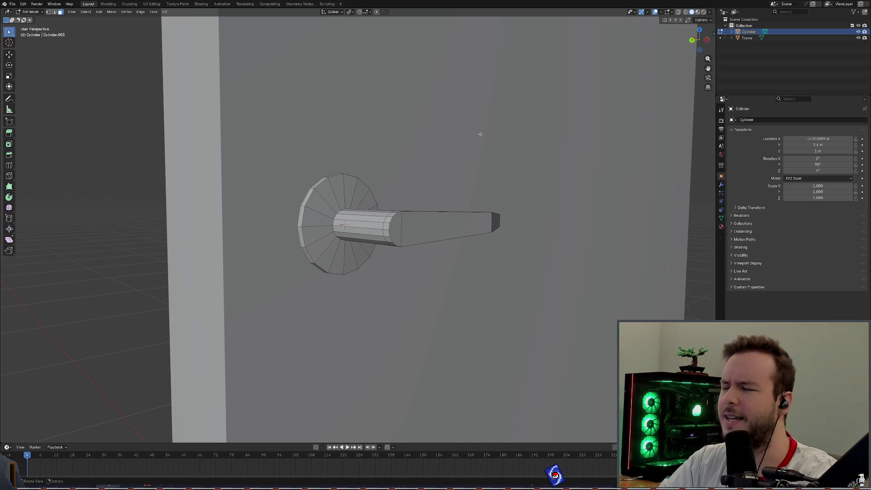
middle_drag(450, 183, 436, 183)
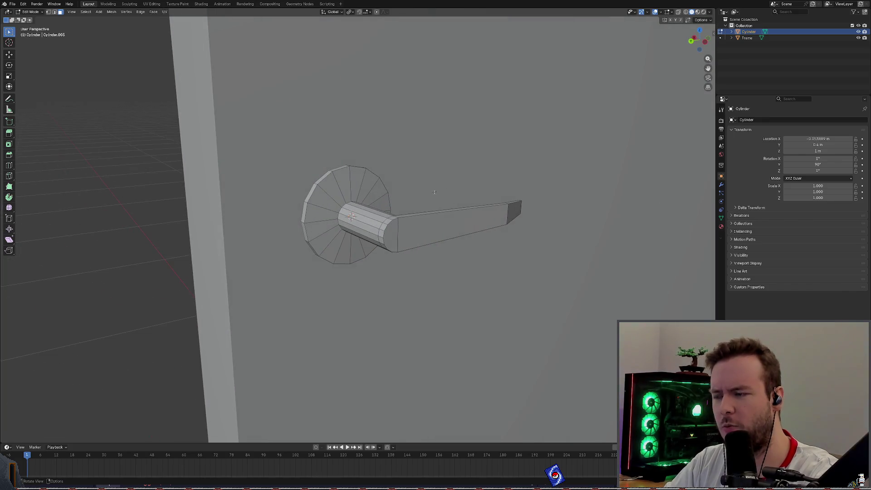
scroll(422, 184, up, 5)
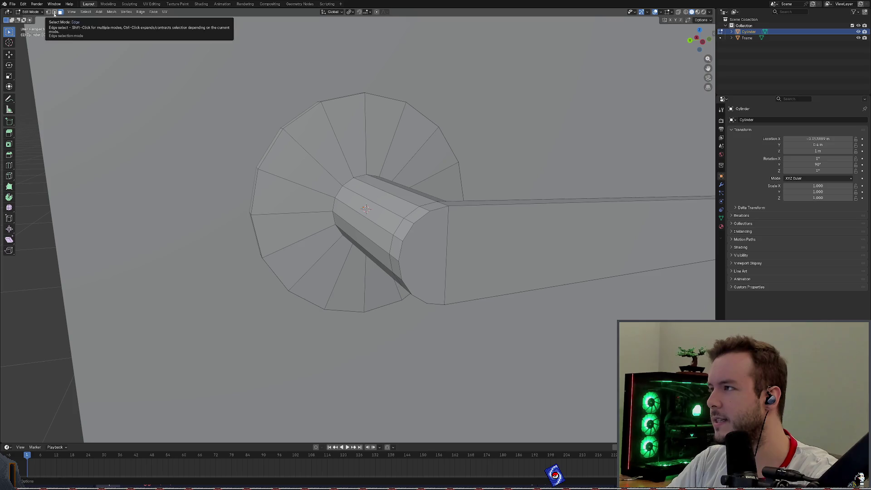
Step: Select several wedge faces of the rosette cap, adding a shortest-path run
scroll(272, 182, down, 3)
middle_drag(272, 181, 307, 181)
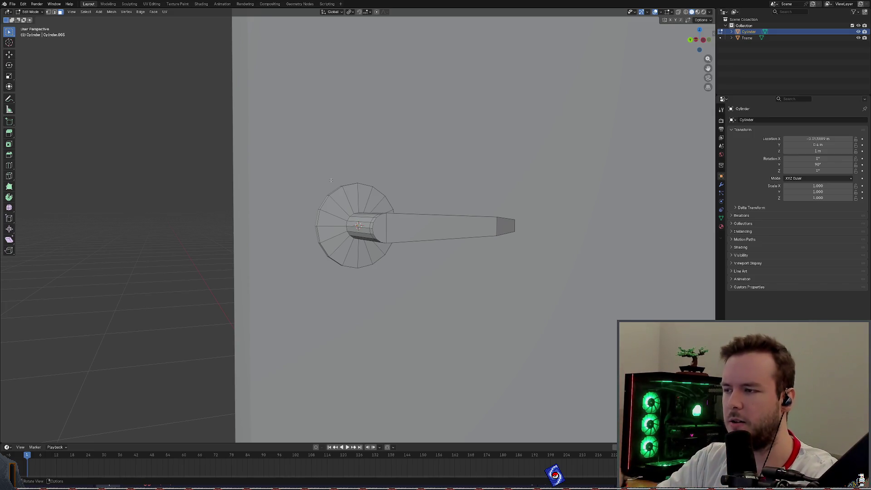
click(346, 198)
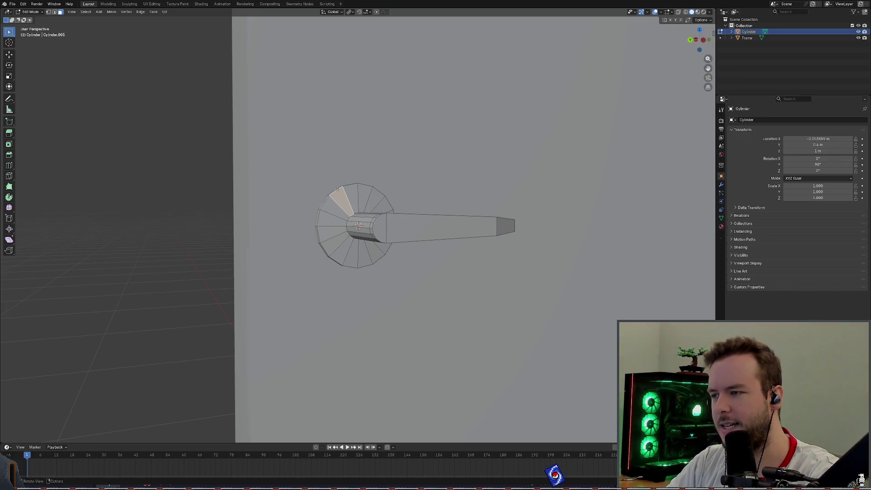
scroll(337, 190, up, 2)
click(369, 168)
shift+click(343, 171)
scroll(347, 167, up, 3)
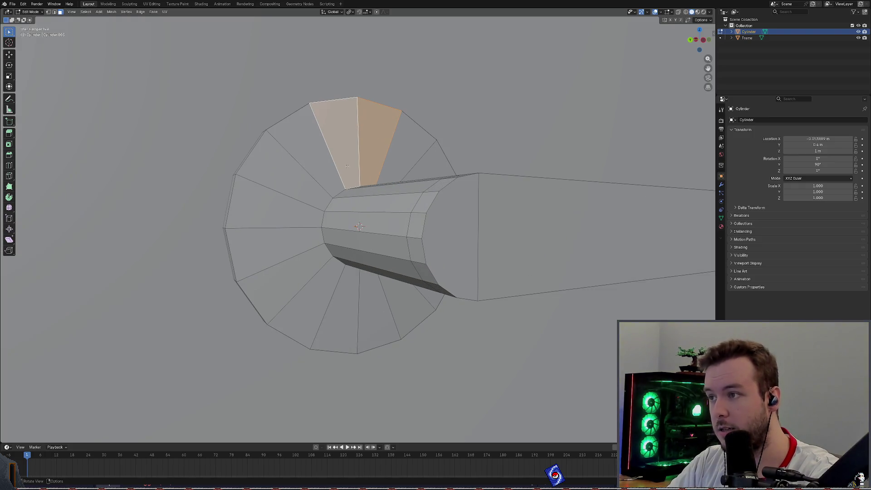
click(306, 183)
click(317, 163)
ctrl+click(351, 132)
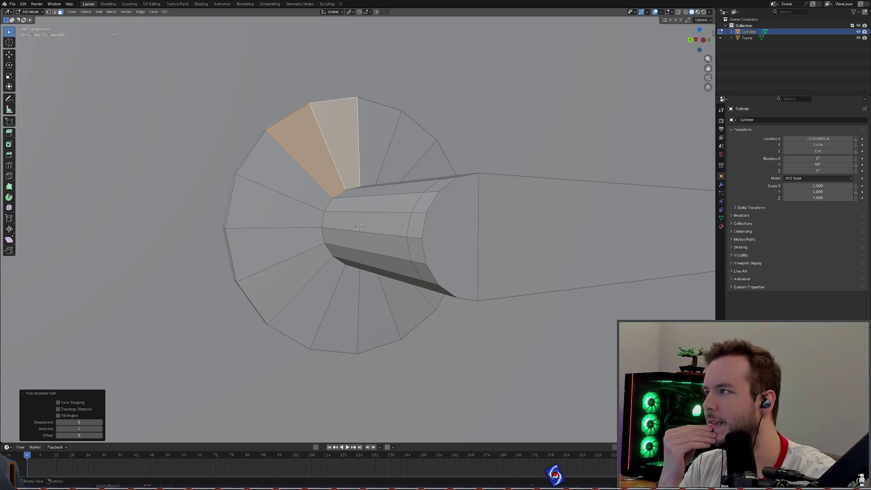
Step: Switch to Edge Select, clear the selection, and pick a long shaft edge
click(55, 12)
key(alt+a)
mouse_move(272, 173)
middle_down()
mouse_move(280, 162)
mouse_move(411, 207)
middle_up()
click(412, 208)
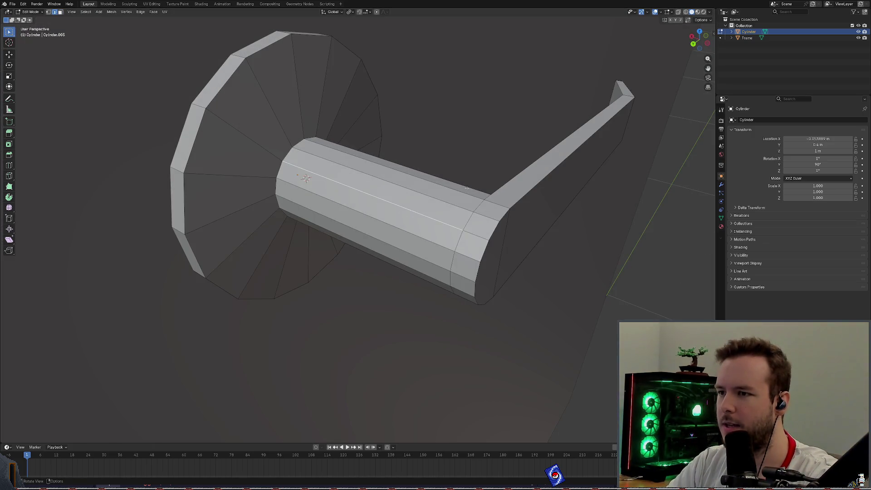
Step: Try edge-loop selections through the shaft end ring and rosette spokes, then undo
middle_drag(467, 189, 462, 245)
click(462, 247)
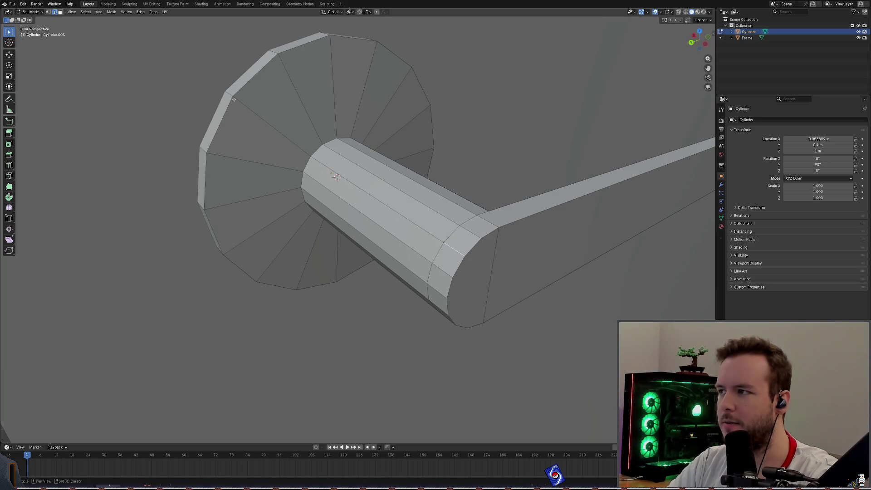
click(286, 112)
middle_drag(288, 113, 285, 108)
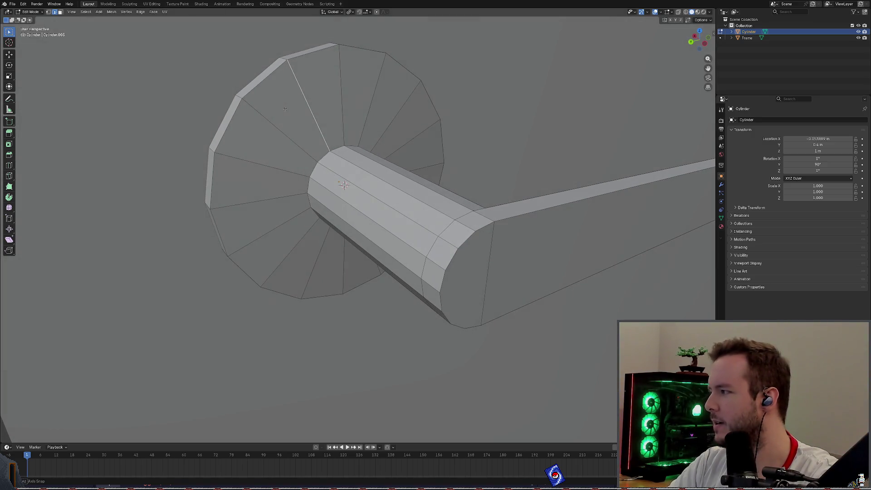
alt+click(267, 119)
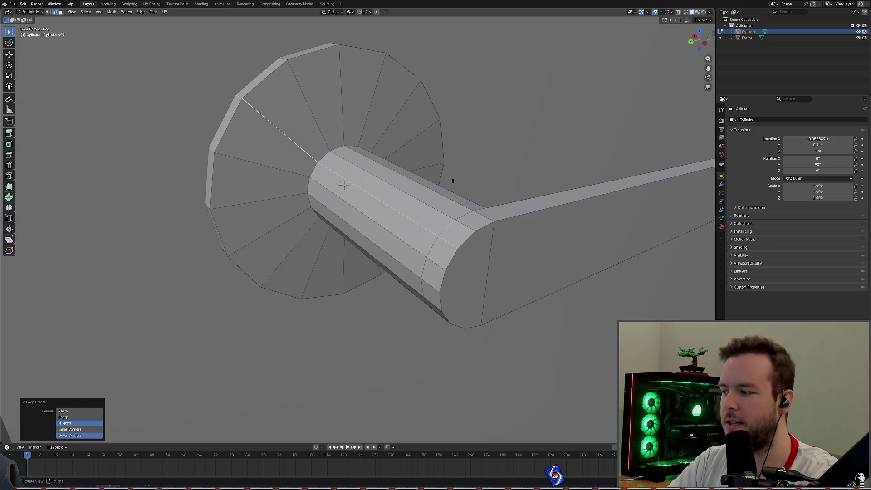
mouse_move(459, 180)
middle_down()
mouse_move(511, 180)
mouse_move(384, 175)
mouse_move(332, 284)
mouse_move(343, 249)
mouse_move(445, 217)
middle_up()
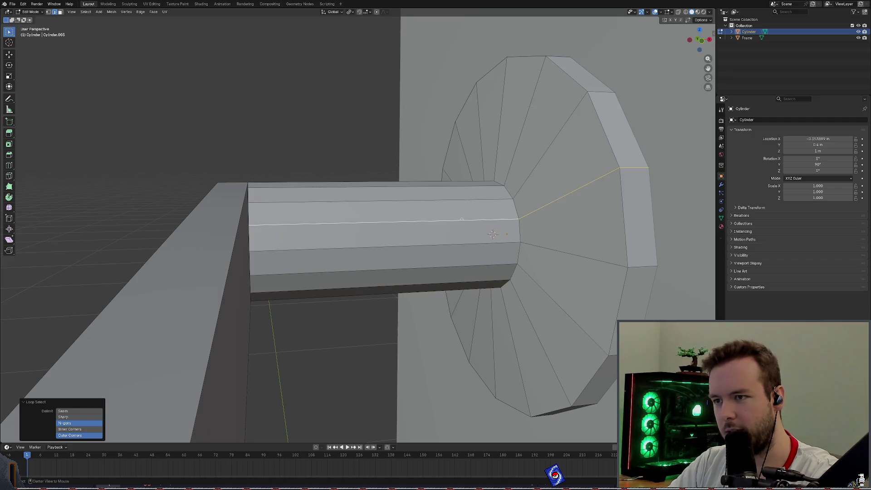
key(ctrl+z)
Step: Select edge loops along the shaft top, rosette rim, and shaft and lever ends
alt+click(576, 154)
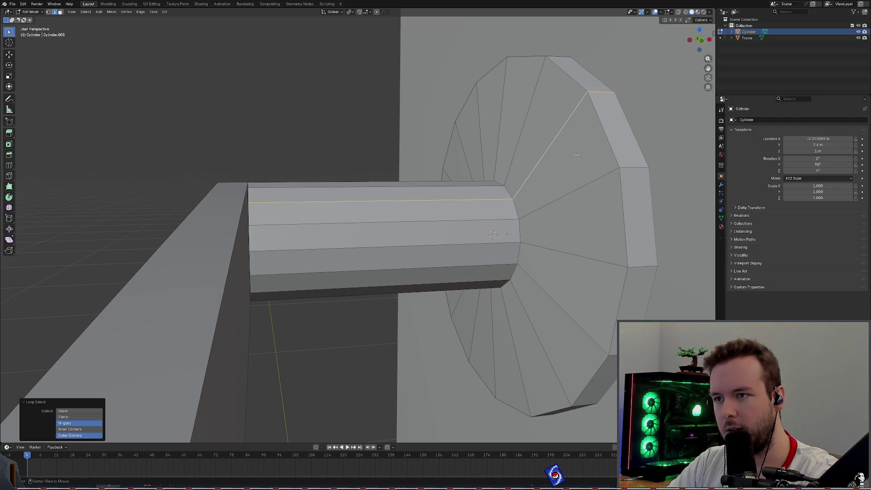
alt+click(607, 142)
middle_drag(607, 142, 221, 168)
mouse_move(255, 146)
middle_down()
mouse_move(401, 211)
mouse_move(460, 220)
mouse_move(477, 235)
mouse_move(513, 221)
middle_up()
alt+click(477, 236)
alt+click(475, 237)
alt+click(426, 226)
middle_drag(427, 226, 458, 222)
middle_drag(497, 201, 421, 211)
Step: Keep one shaft–rosette edge loop, then face-select the rosette's wedge-face ring
alt+shift+click(406, 212)
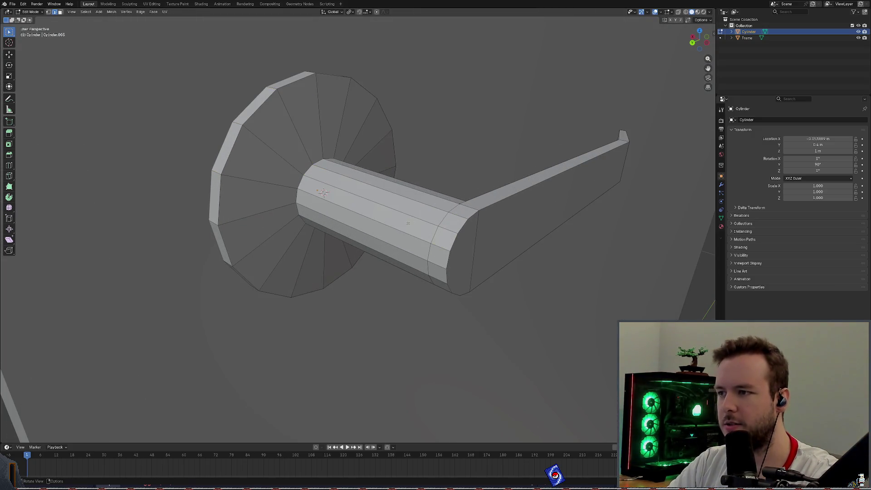
alt+click(404, 217)
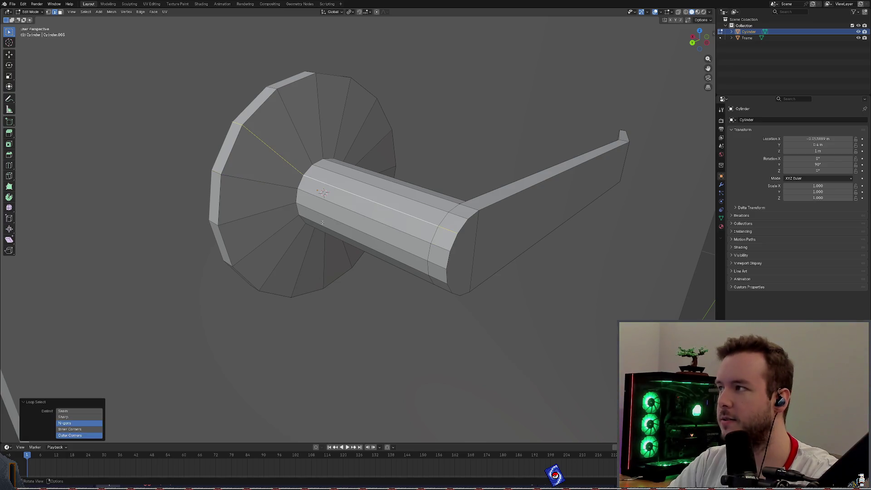
click(62, 14)
alt+click(256, 168)
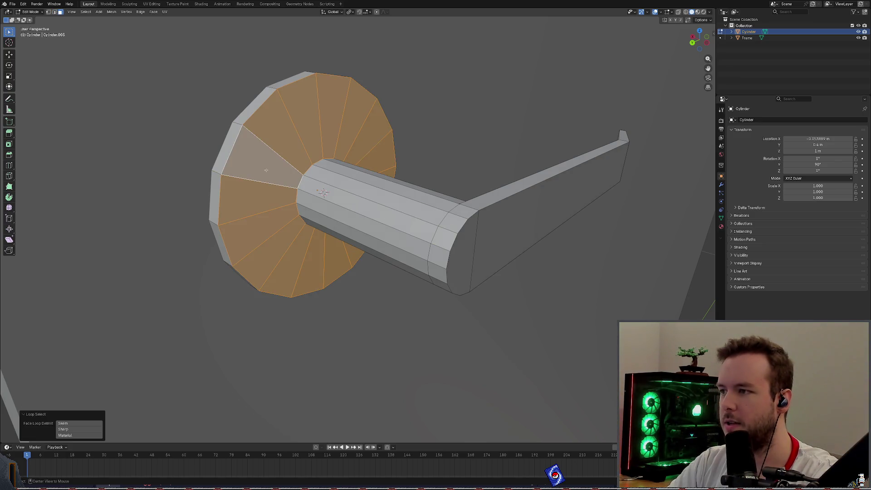
Step: Test face-loop selections around the shaft, the lever and the rosette, clearing each one
middle_drag(347, 298, 401, 175)
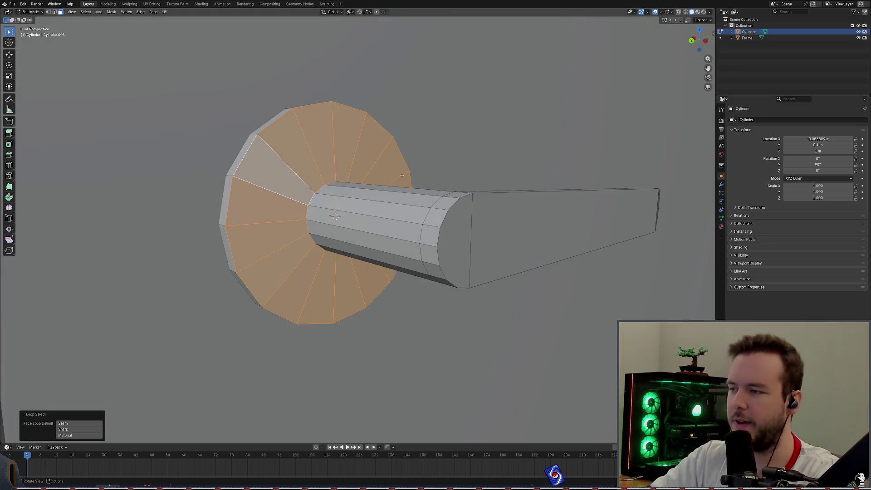
alt+click(373, 192)
alt+middle_click(373, 192)
mouse_move(372, 192)
middle_down()
mouse_move(223, 204)
mouse_move(317, 217)
mouse_move(515, 285)
middle_up()
alt+click(411, 284)
alt+click(412, 281)
middle_drag(412, 280, 519, 226)
mouse_move(579, 225)
middle_down()
mouse_move(526, 219)
mouse_move(549, 224)
mouse_move(543, 288)
middle_up()
alt+click(383, 255)
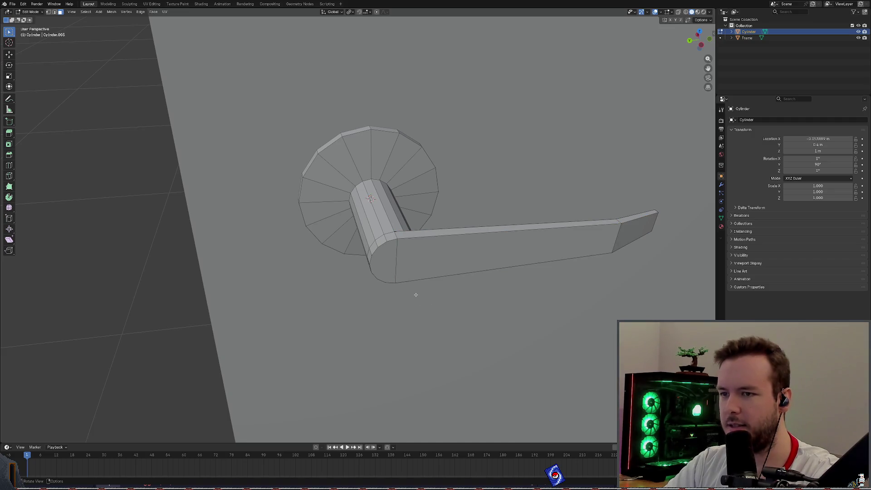
alt+click(379, 248)
click(384, 281)
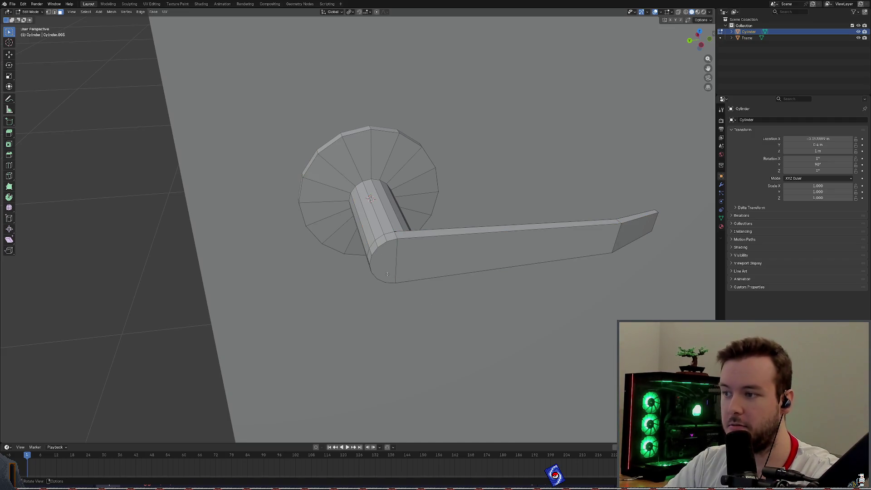
alt+click(389, 260)
Step: Clear the lever's loop selections and pick the lever's rounded end-cap face
scroll(388, 260, up, 5)
mouse_move(389, 260)
middle_down()
mouse_move(381, 186)
mouse_move(321, 198)
middle_up()
alt+click(299, 200)
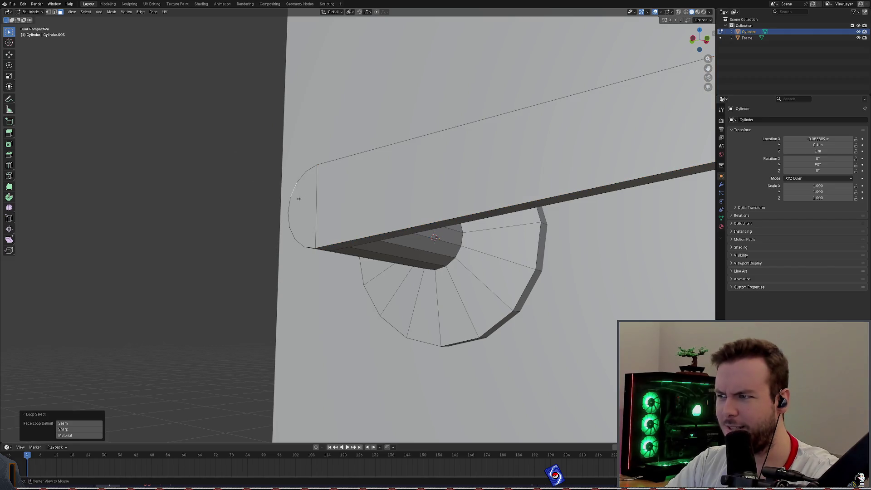
alt+click(337, 208)
key(alt+a)
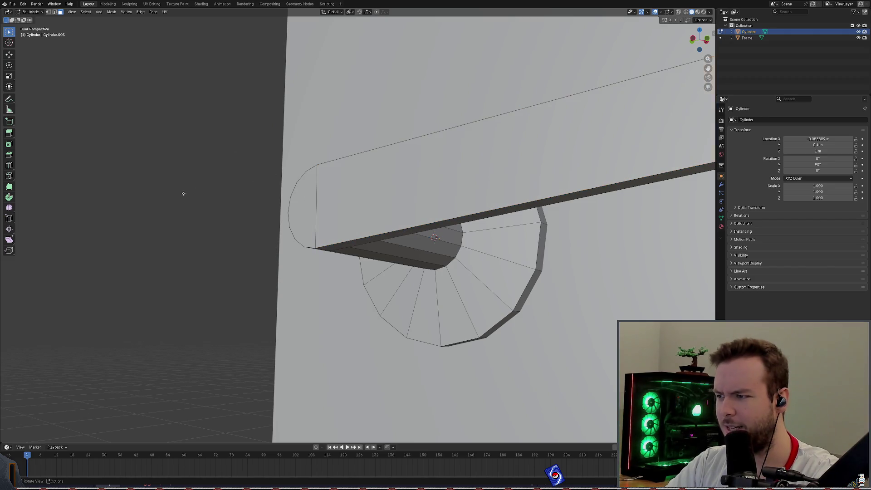
click(299, 204)
mouse_move(299, 204)
middle_down()
mouse_move(290, 182)
mouse_move(301, 169)
mouse_move(412, 201)
middle_up()
middle_drag(391, 209, 366, 193)
scroll(376, 199, up, 4)
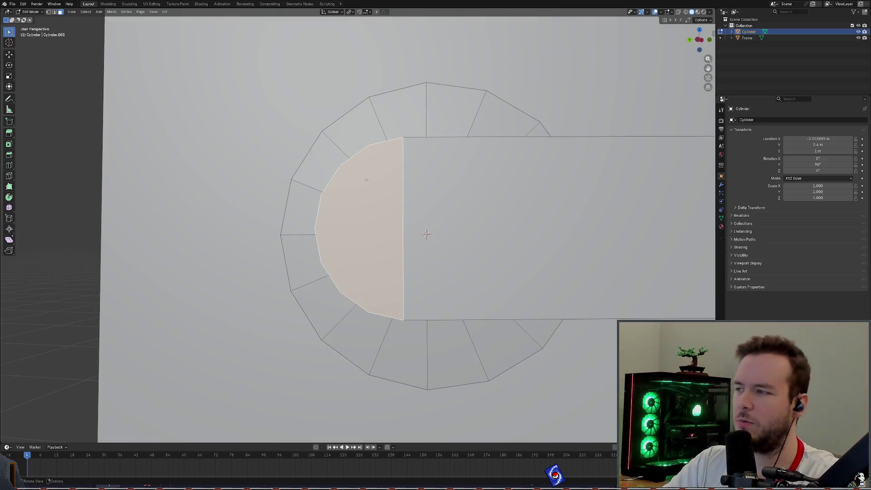
middle_drag(380, 199, 327, 195)
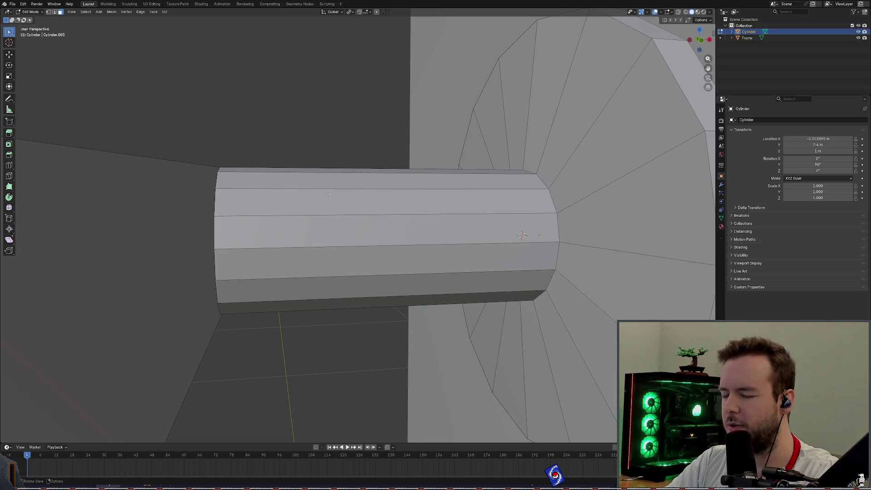
middle_drag(325, 196, 369, 195)
mouse_move(612, 96)
middle_down()
mouse_move(347, 186)
mouse_move(409, 94)
middle_up()
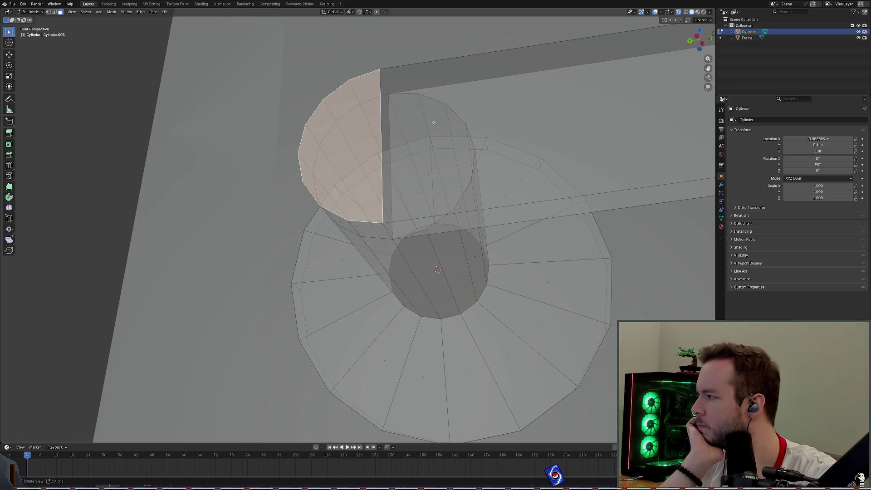
middle_drag(414, 144, 430, 131)
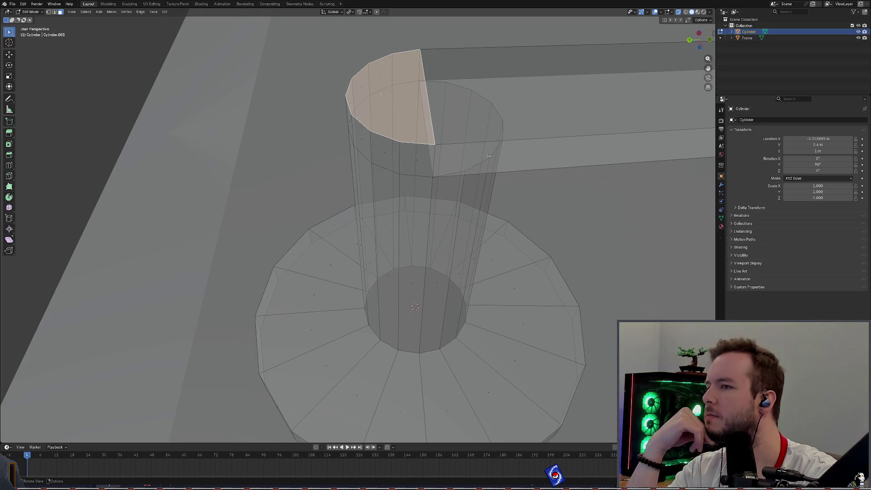
mouse_move(483, 134)
middle_down()
mouse_move(487, 144)
mouse_move(453, 152)
mouse_move(407, 142)
mouse_move(347, 157)
mouse_move(356, 144)
mouse_move(392, 206)
mouse_move(373, 135)
middle_up()
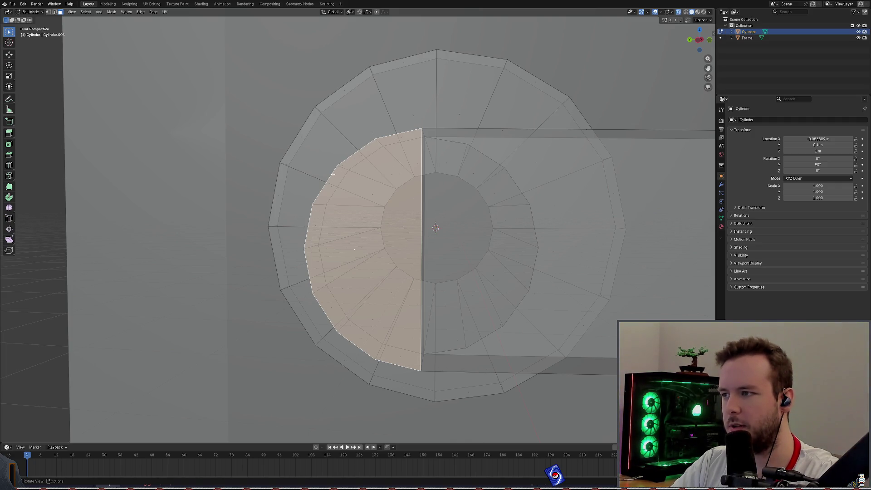
Step: Inspect the finished lever handle and rosette from several angles, then save basic_door.blend
middle_drag(409, 244, 480, 268)
scroll(481, 267, down, 3)
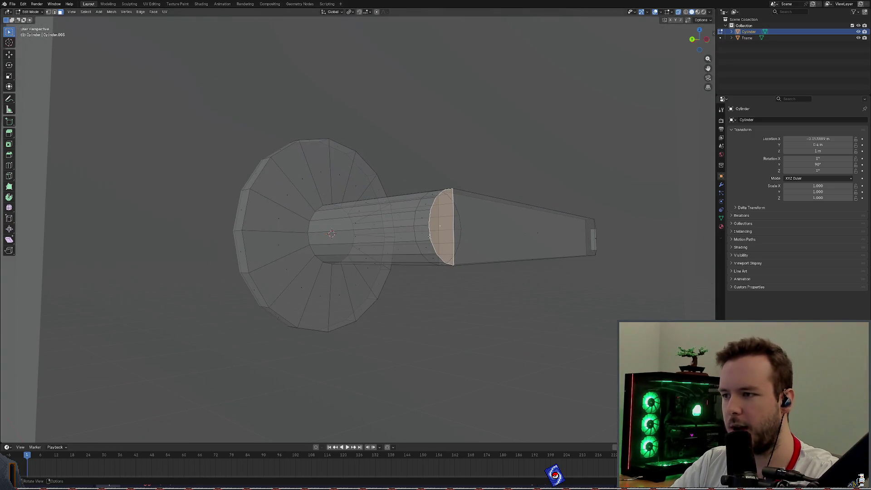
mouse_move(457, 223)
middle_down()
mouse_move(401, 219)
mouse_move(418, 201)
mouse_move(384, 185)
middle_up()
scroll(401, 219, up, 4)
scroll(402, 219, down, 1)
scroll(402, 219, down, 3)
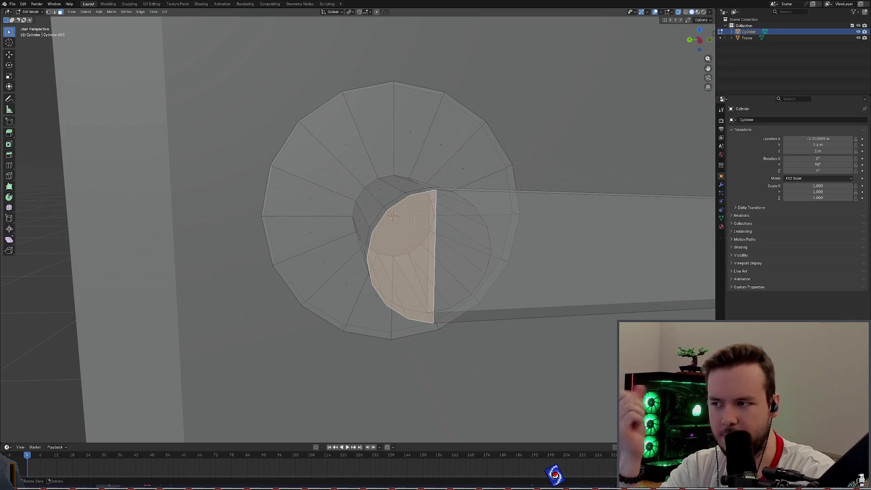
mouse_move(428, 230)
middle_down()
mouse_move(383, 227)
mouse_move(473, 218)
mouse_move(388, 236)
mouse_move(381, 262)
mouse_move(389, 250)
mouse_move(362, 251)
mouse_move(360, 225)
middle_up()
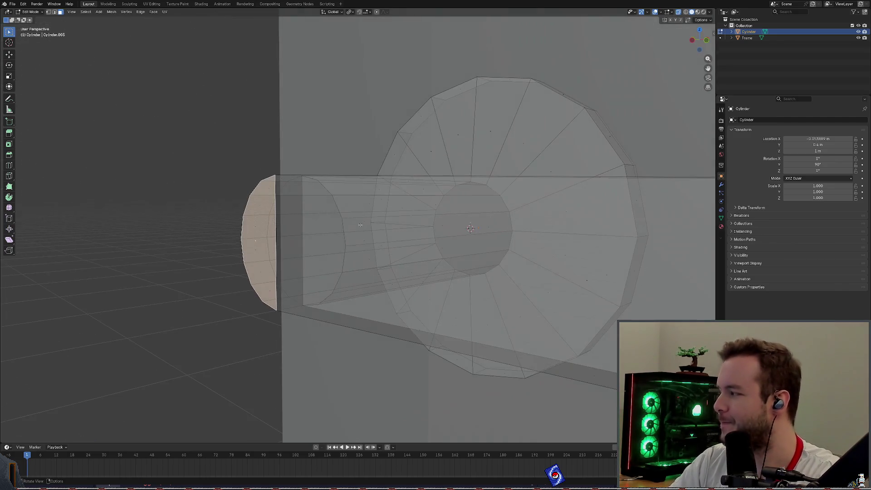
mouse_move(419, 215)
middle_down()
mouse_move(494, 222)
mouse_move(579, 214)
mouse_move(435, 213)
mouse_move(474, 217)
mouse_move(480, 208)
middle_up()
mouse_move(529, 182)
middle_down()
mouse_move(461, 183)
mouse_move(459, 203)
middle_up()
key(ctrl+s)
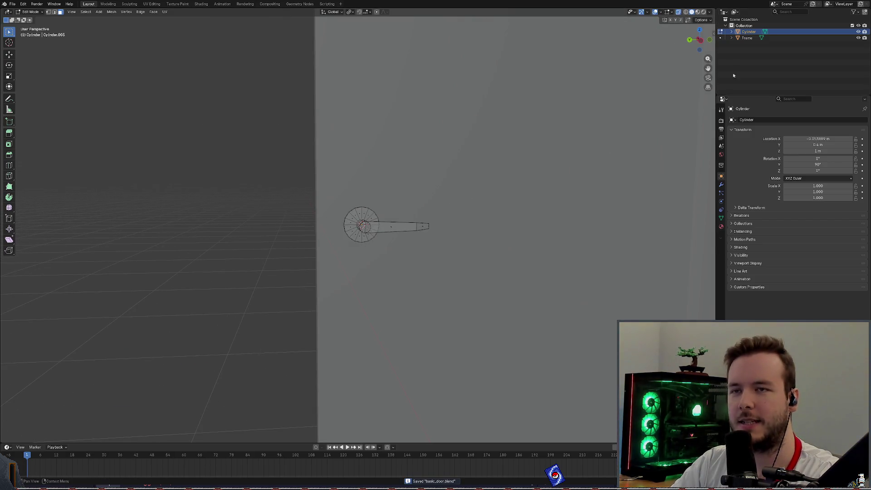
Step: Rename the Cylinder object to DoorHandle, drag it onto Frame in the Outliner, and save
double_click(742, 31)
text(DoorHan)
key(Return)
drag(748, 34, 746, 39)
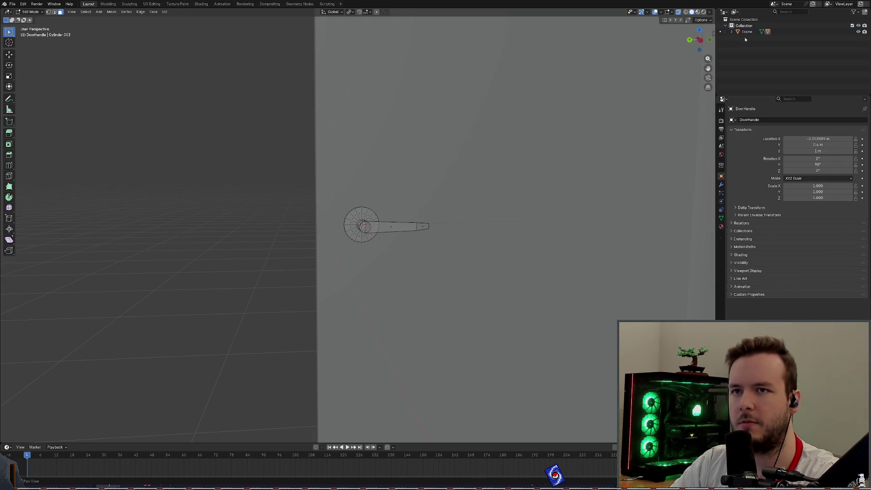
key(ctrl+s)
Step: Check the Frame hierarchy and the Relations settings, undoing and redoing the DoorHandle rename, then save
click(731, 33)
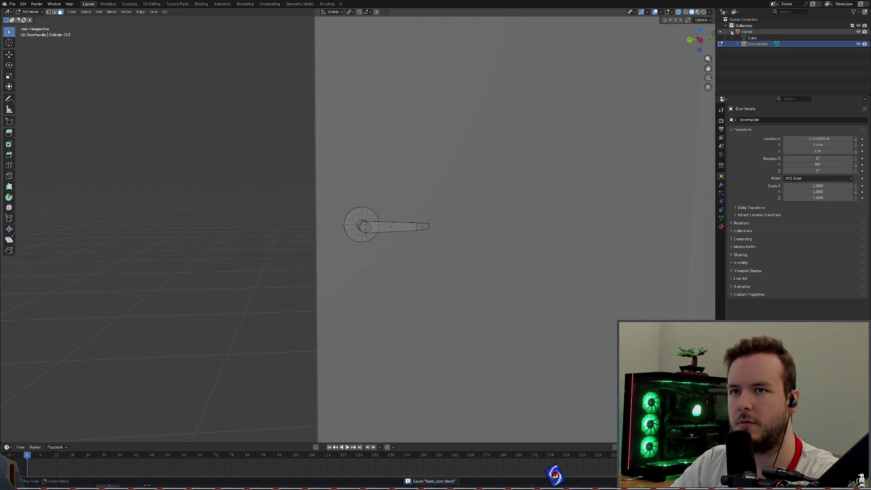
click(732, 33)
click(757, 223)
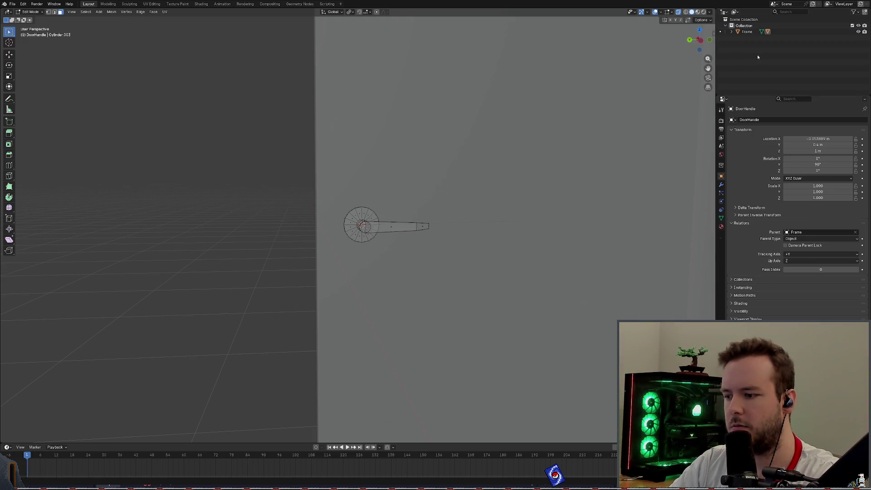
key(ctrl+z)
key(ctrl+shift+z)
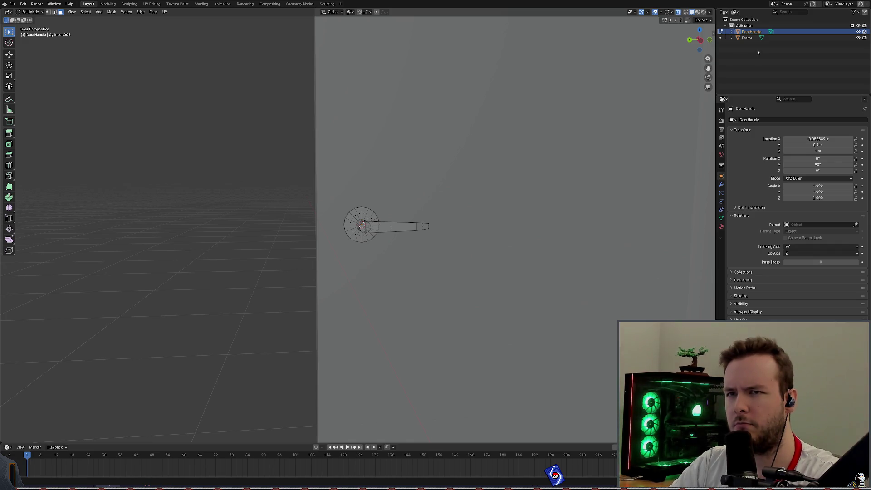
key(ctrl+z)
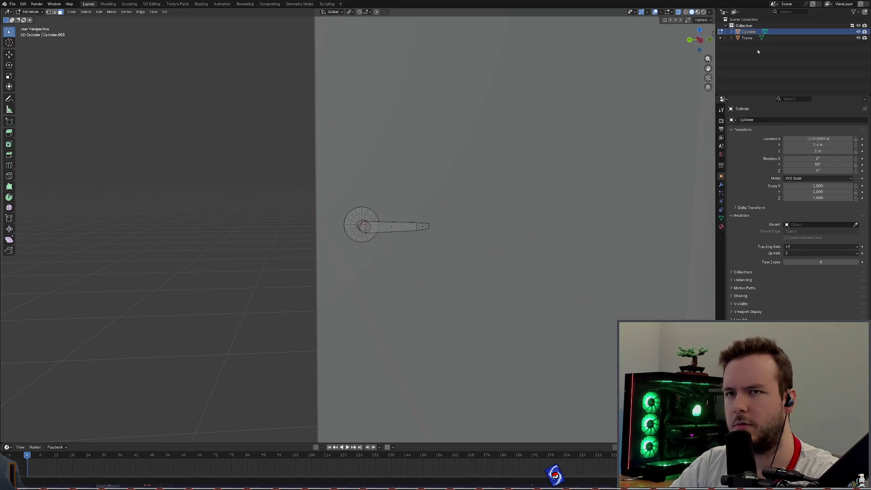
key(ctrl+shift+z)
key(ctrl+s)
Step: Choose Frame as DoorHandle's parent in the Relations panel and confirm the nesting under Frame
click(818, 224)
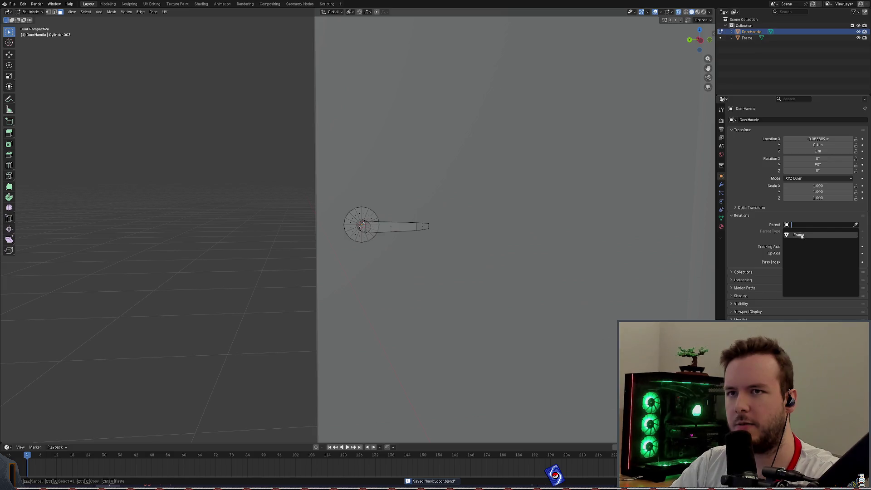
click(798, 234)
click(732, 31)
click(732, 32)
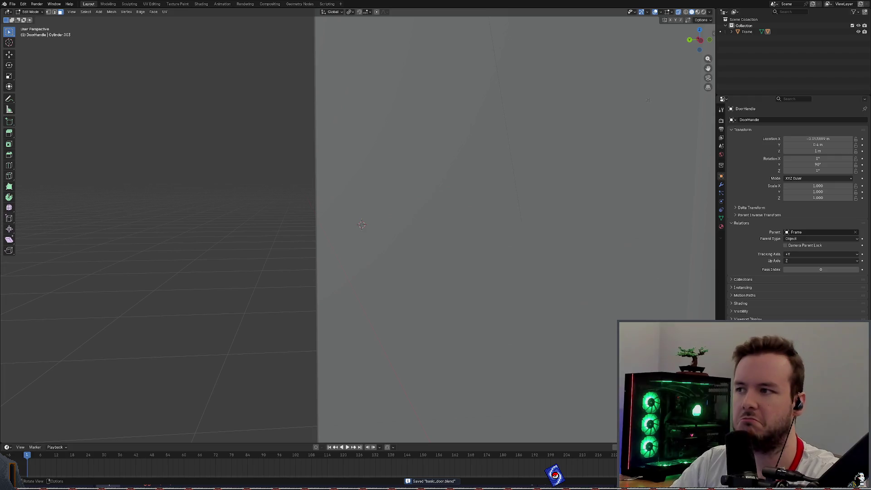
Step: Undo the rename back to Cylinder, save, and drag Cylinder onto Frame in the Outliner
mouse_move(449, 181)
middle_down()
mouse_move(562, 181)
mouse_move(556, 224)
mouse_move(502, 149)
mouse_move(478, 146)
mouse_move(445, 159)
mouse_move(415, 144)
mouse_move(437, 164)
mouse_move(453, 163)
mouse_move(455, 154)
mouse_move(598, 159)
middle_up()
key(ctrl+z)
key(ctrl+s)
drag(748, 32, 746, 39)
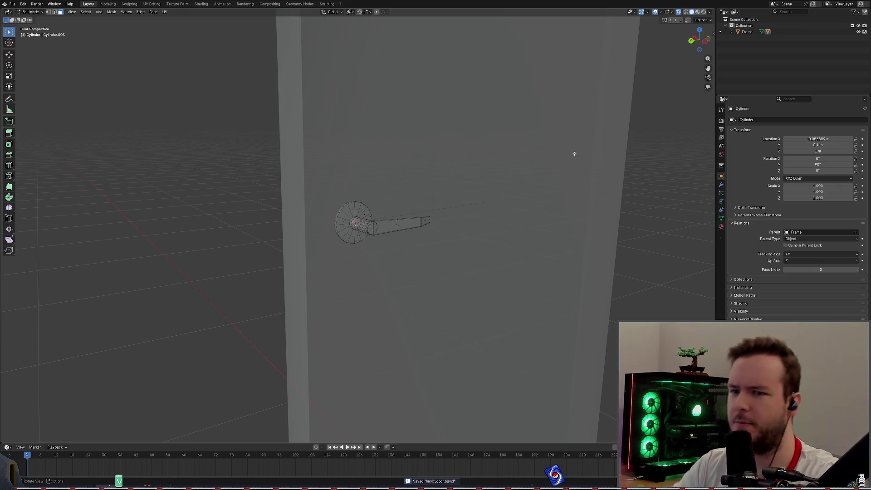
Step: Orbit around the door to check the parented handle, saving basic_door.blend along the way
scroll(483, 222, up, 2)
mouse_move(486, 212)
middle_down()
mouse_move(529, 213)
mouse_move(551, 202)
middle_up()
key(ctrl+s)
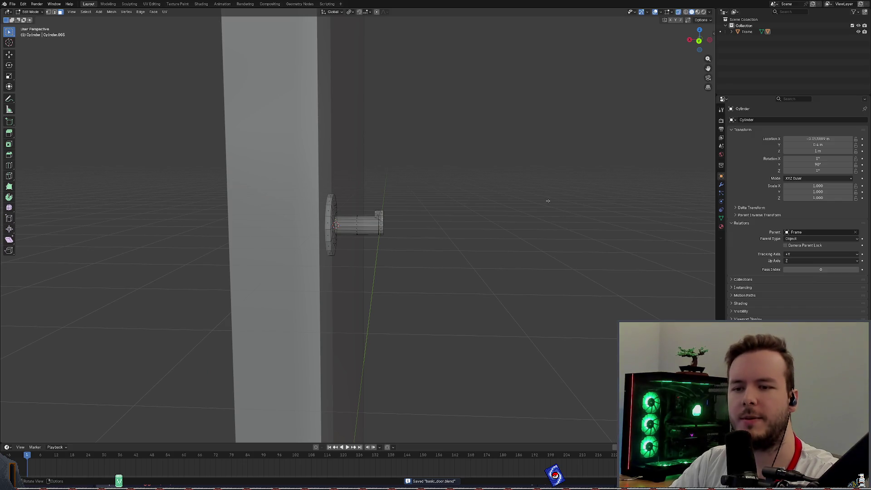
mouse_move(542, 200)
middle_down()
mouse_move(529, 202)
mouse_move(541, 191)
middle_up()
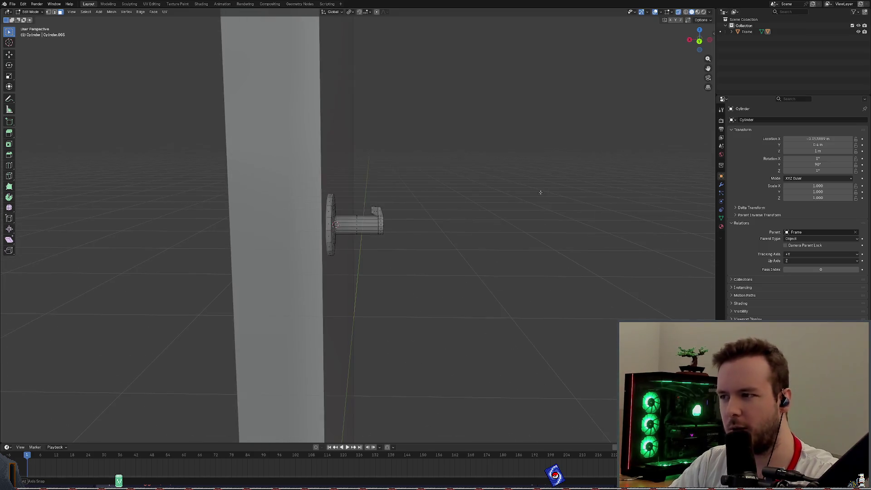
key(ctrl+s)
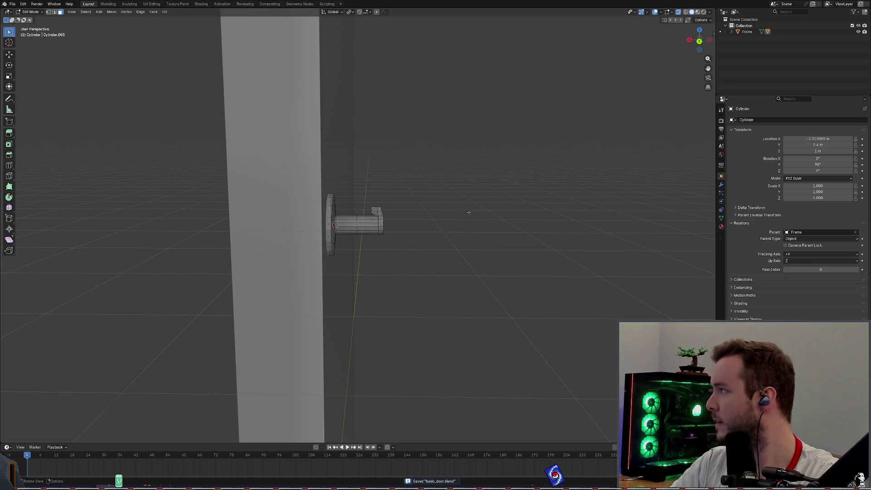
mouse_move(540, 236)
middle_down()
mouse_move(482, 233)
mouse_move(481, 216)
middle_up()
scroll(471, 211, up, 2)
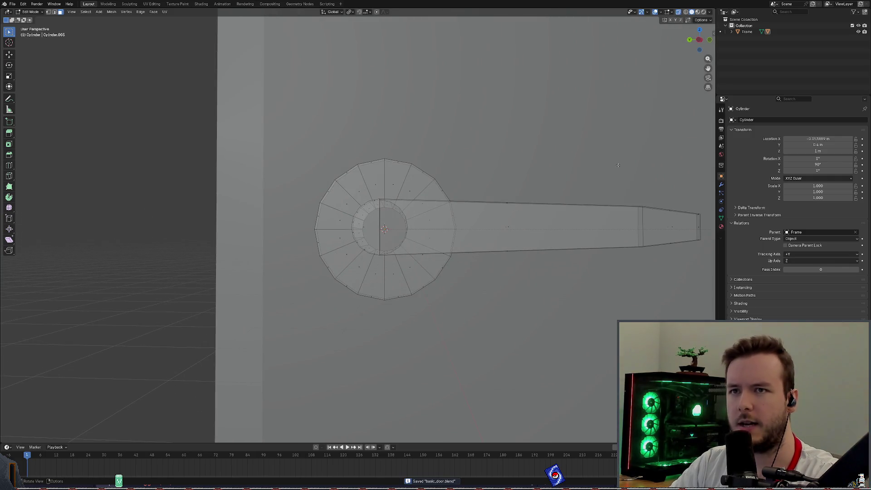
Step: Expand Frame's children and orbit around the handle, trying selections on the lever hook and rosette disc
click(731, 32)
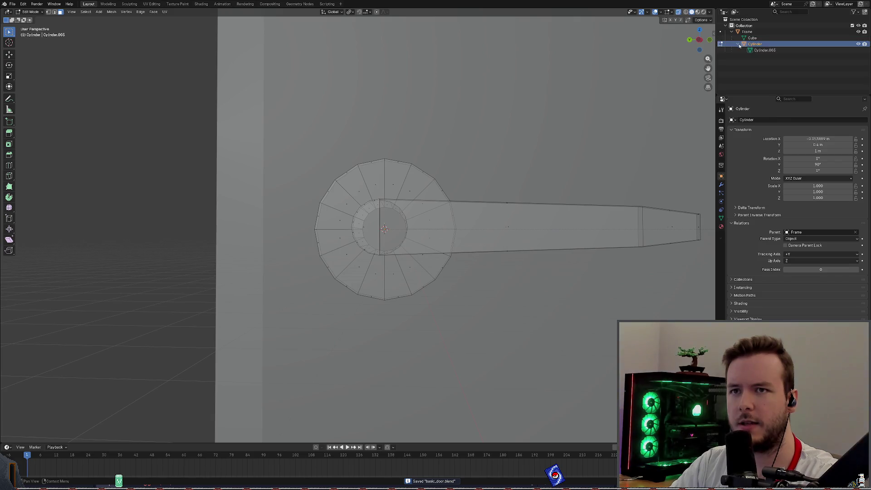
mouse_move(523, 173)
middle_down()
mouse_move(578, 201)
mouse_move(581, 177)
middle_up()
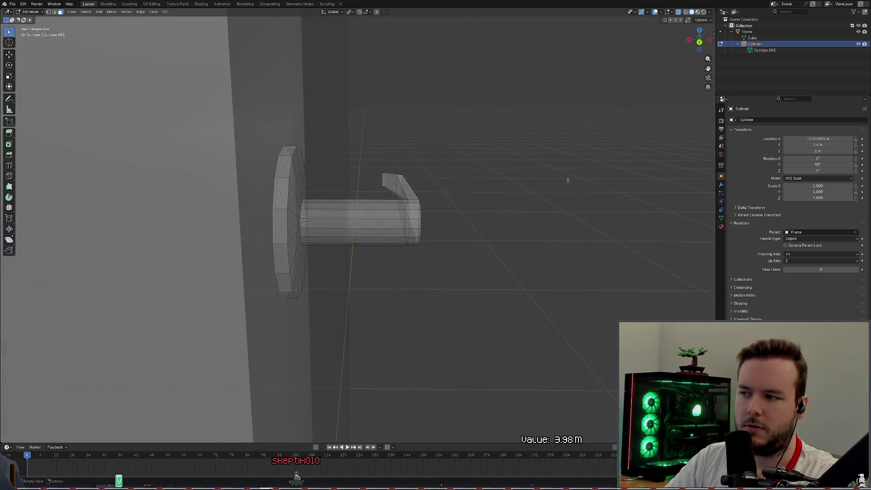
scroll(568, 178, up, 3)
mouse_move(560, 97)
mouse_down()
mouse_move(428, 263)
mouse_move(373, 297)
mouse_up()
click(517, 179)
scroll(518, 179, up, 4)
middle_drag(517, 180, 360, 186)
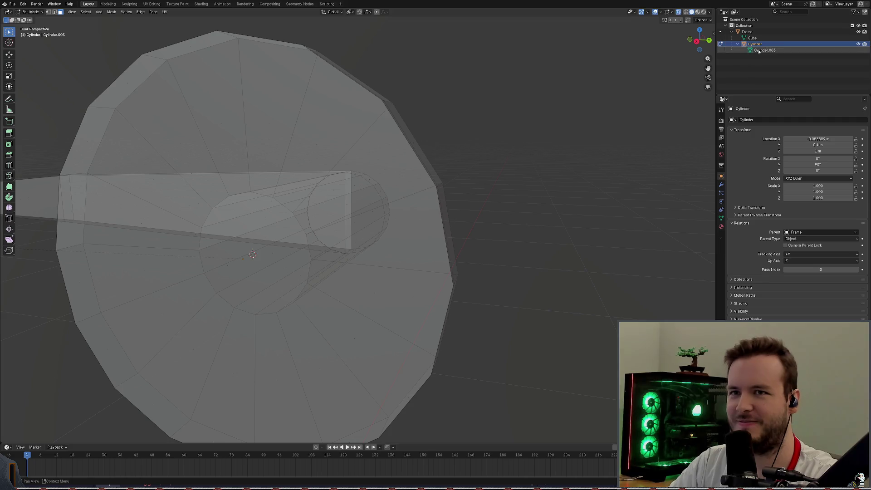
middle_drag(564, 130, 449, 124)
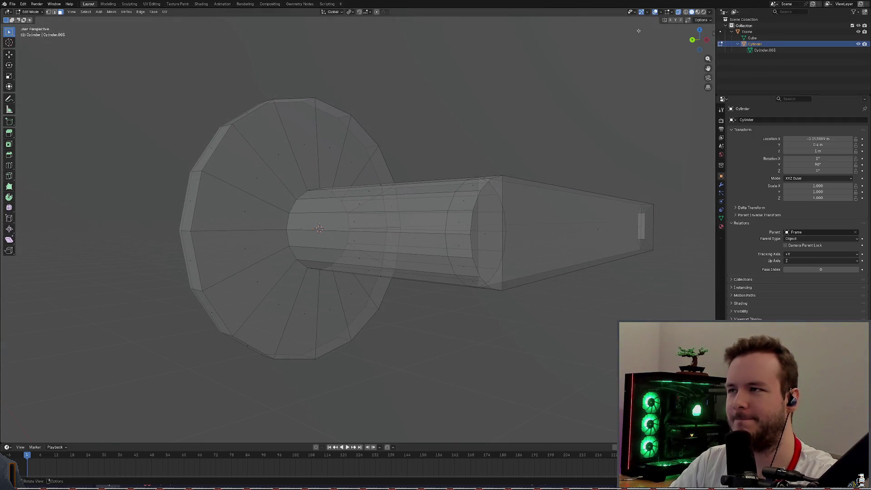
mouse_move(343, 86)
middle_down()
mouse_move(311, 89)
mouse_move(578, 51)
middle_up()
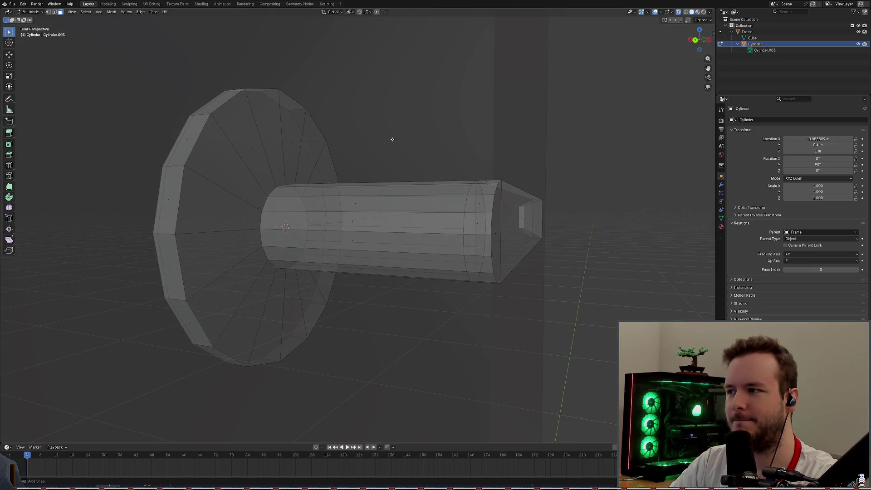
middle_drag(392, 139, 323, 271)
key(l)
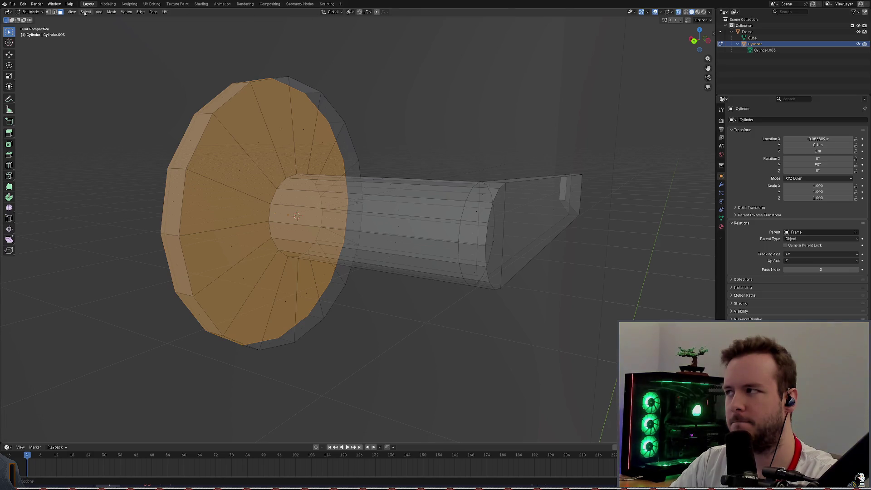
Step: Enable vertex select, box-select the shaft's end vertices, fill them with a face, and save
shift+click(49, 12)
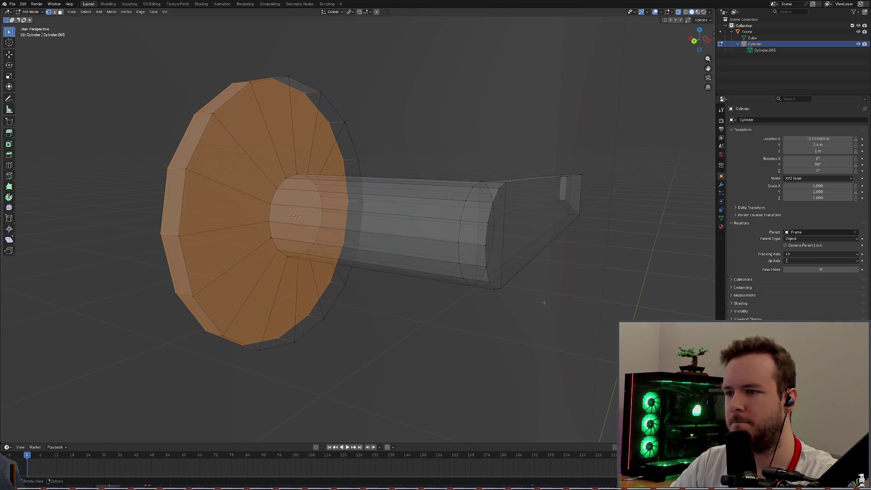
key(alt+a)
drag(258, 166, 330, 268)
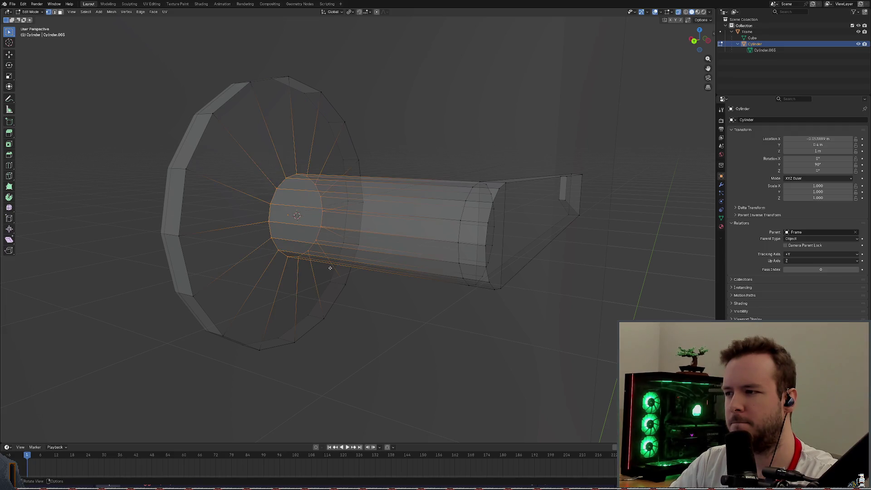
key(f)
key(alt+a)
key(ctrl+s)
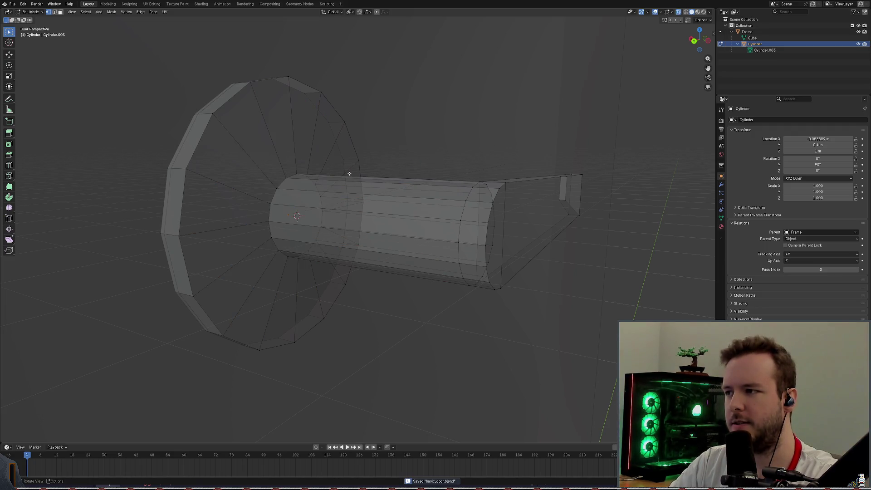
scroll(305, 187, up, 3)
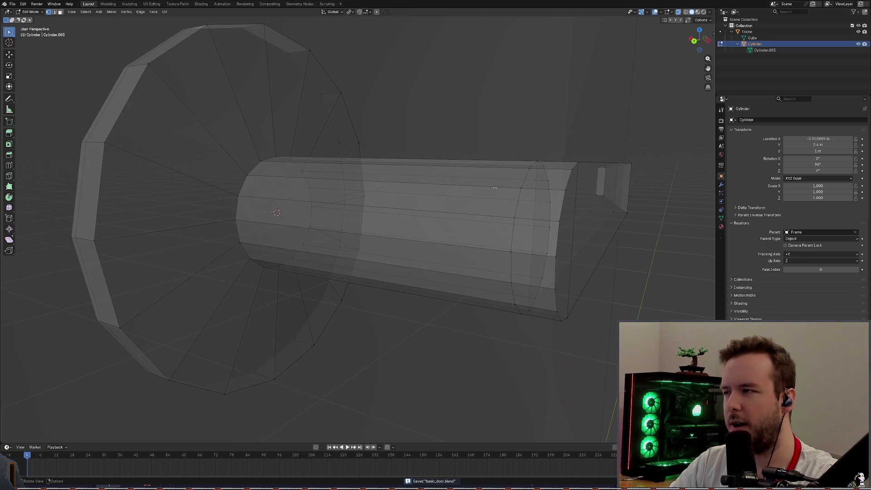
Step: Try box-selecting the shaft's end faces from different angles, then clear the selection
right_click(756, 56)
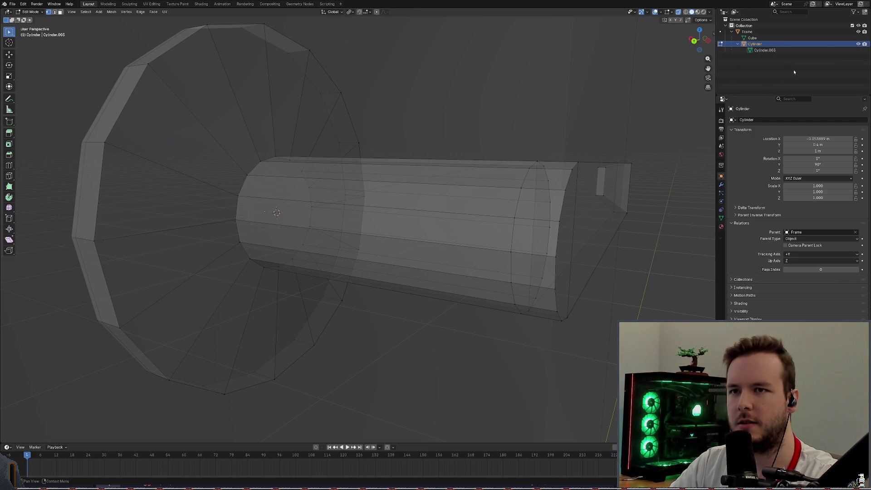
middle_drag(522, 295, 548, 273)
mouse_move(622, 112)
mouse_down()
mouse_move(457, 259)
mouse_move(342, 306)
mouse_up()
mouse_move(467, 204)
middle_down()
mouse_move(484, 193)
mouse_move(482, 174)
mouse_move(471, 172)
middle_up()
scroll(481, 175, up, 4)
drag(301, 130, 149, 359)
mouse_move(525, 188)
middle_down()
mouse_move(530, 175)
mouse_move(492, 183)
middle_up()
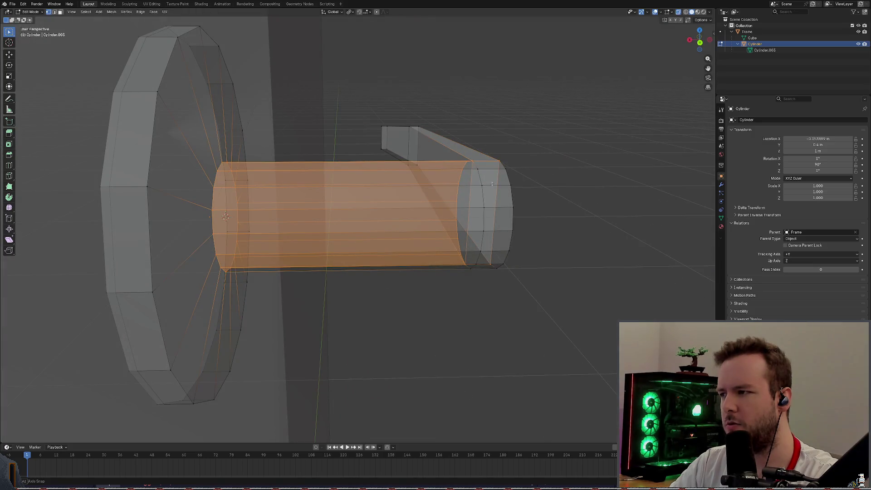
click(535, 160)
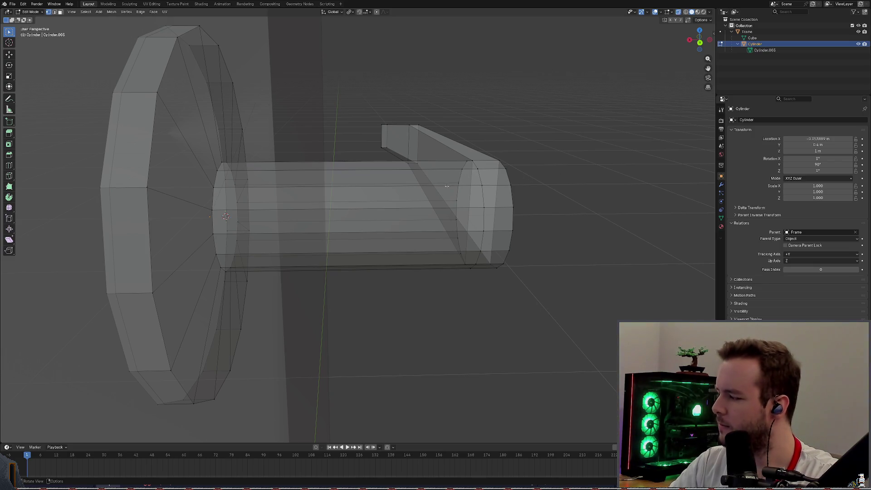
Step: Box-select the shaft's circular end face and extend the selection onto the surrounding tapered faces
mouse_move(437, 188)
middle_down()
mouse_move(536, 181)
mouse_move(381, 180)
mouse_move(350, 157)
middle_up()
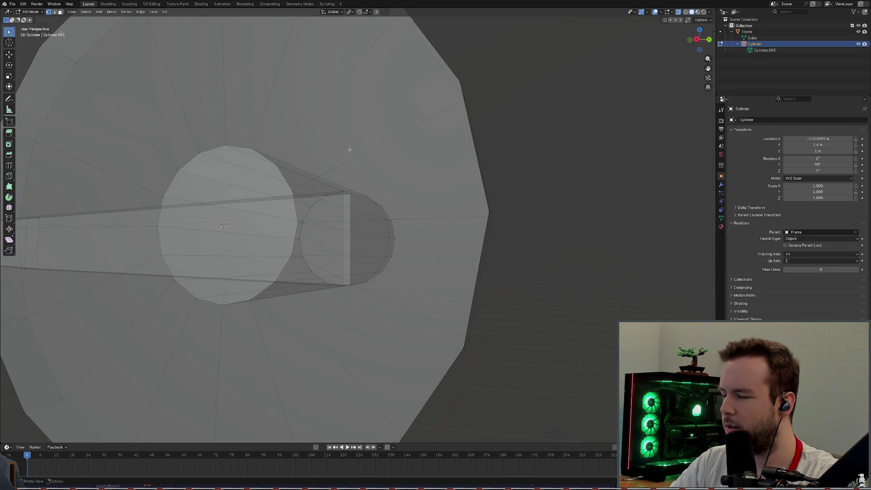
middle_drag(349, 150, 326, 135)
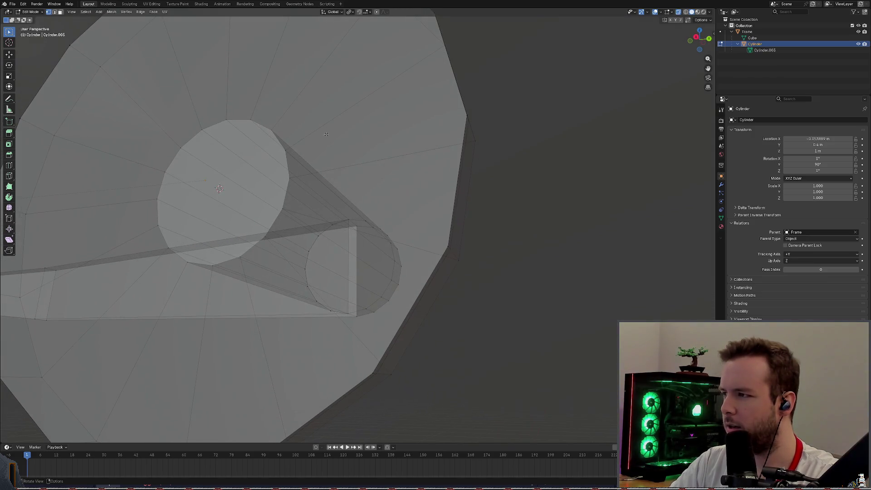
mouse_move(126, 106)
mouse_down()
mouse_move(237, 249)
mouse_move(303, 278)
mouse_up()
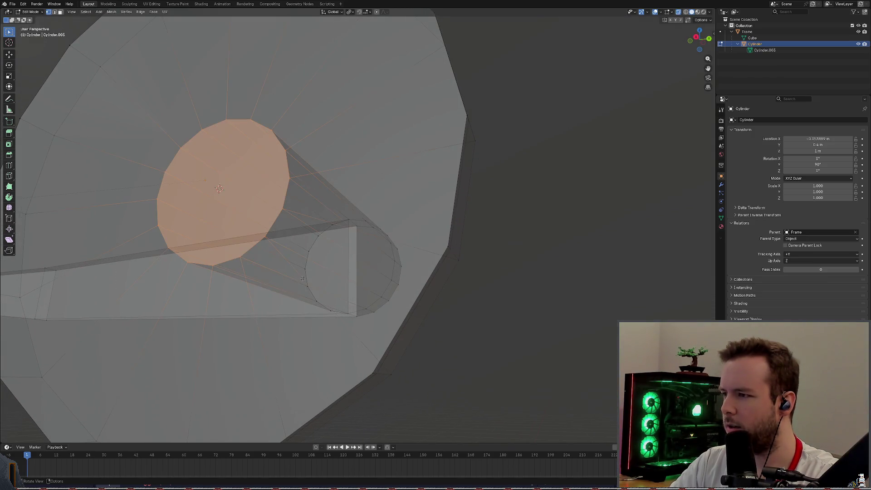
click(547, 214)
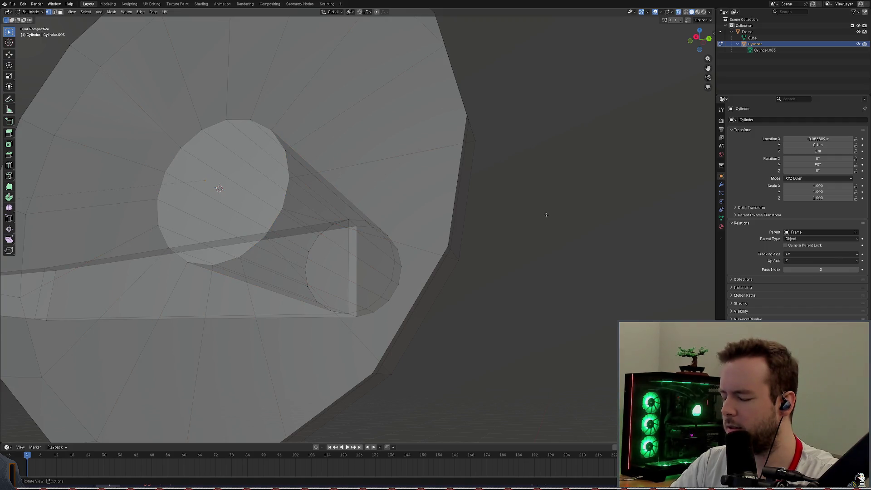
key(ctrl+z)
key(ctrl+z)
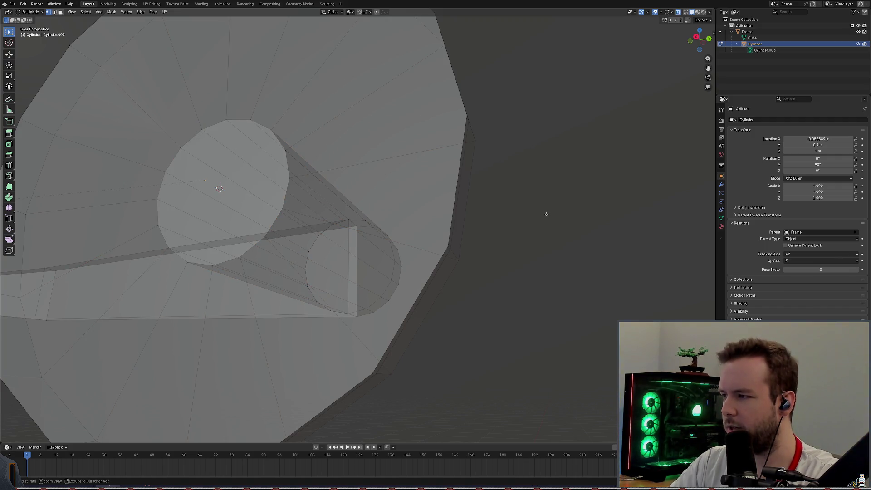
key(ctrl+shift+z)
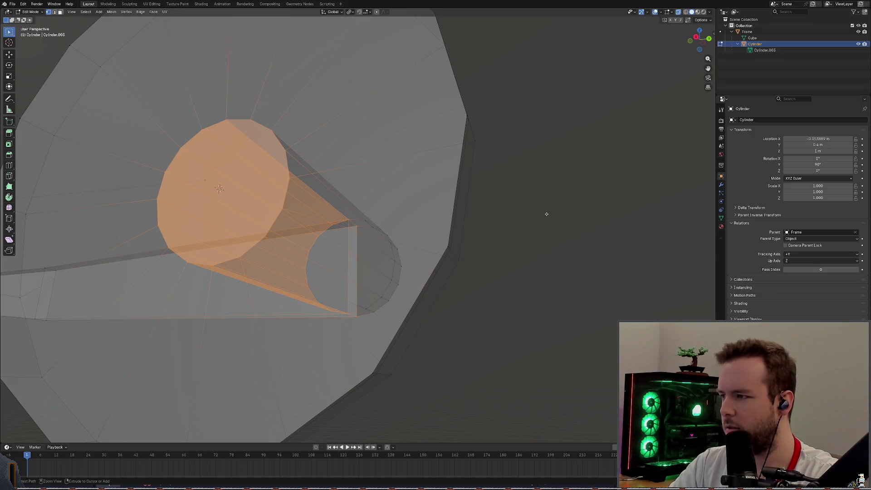